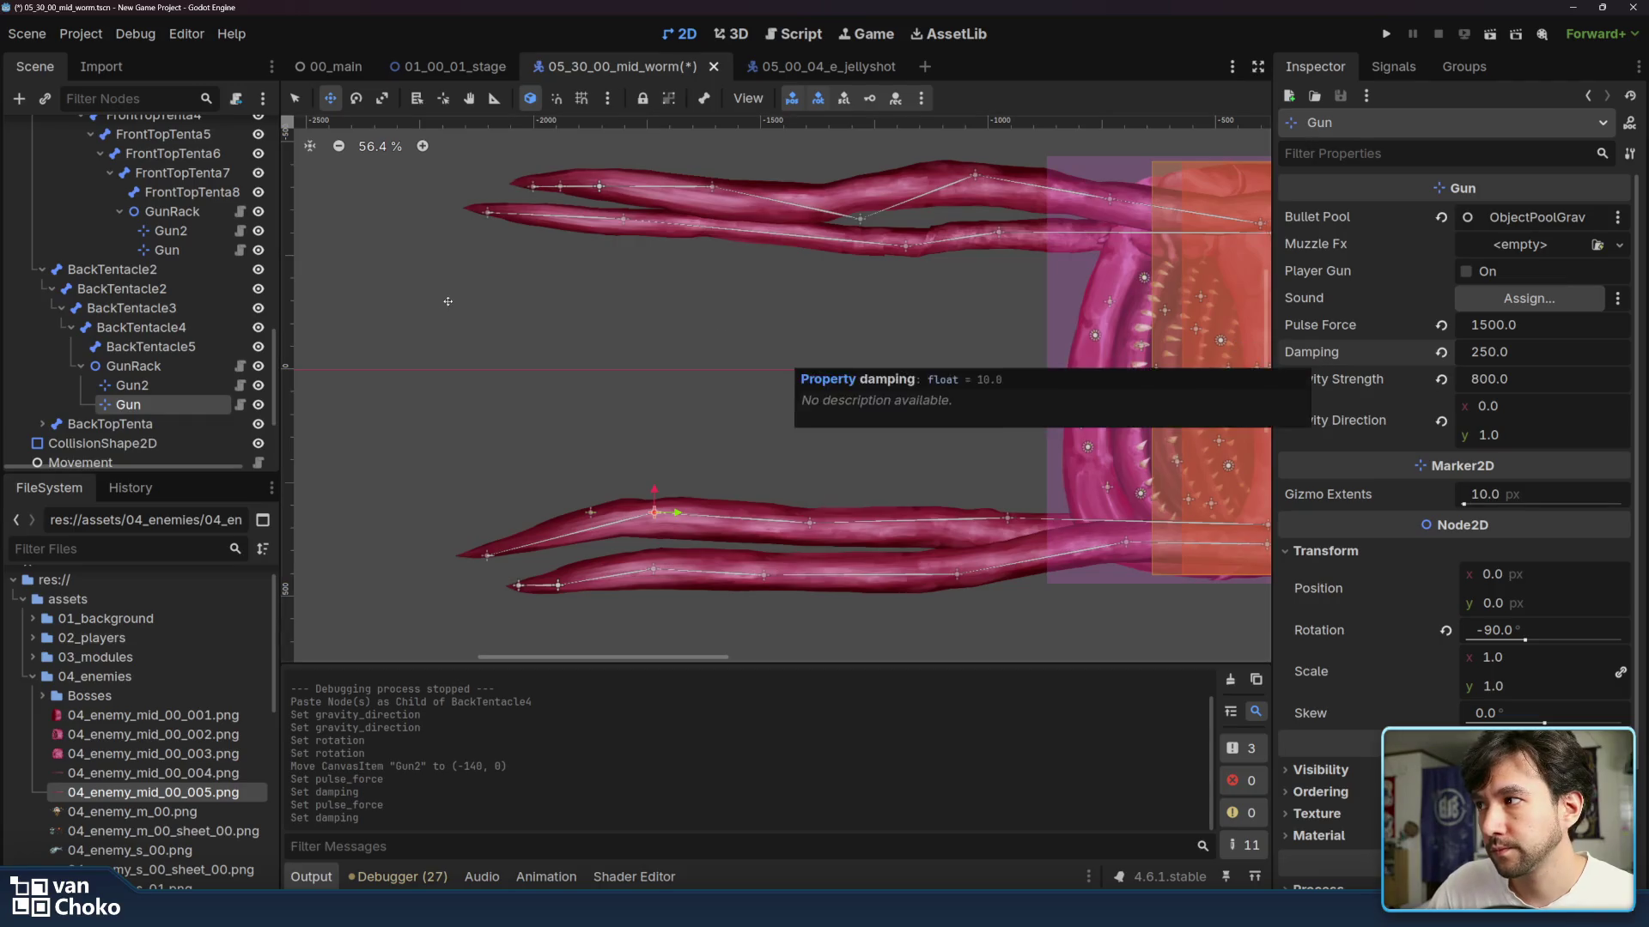
# - Select the BackTentacle4 GunRack, expand Patterns, and remove an accidentally added duplicate Gun2 entry
pyautogui.click(200, 371)
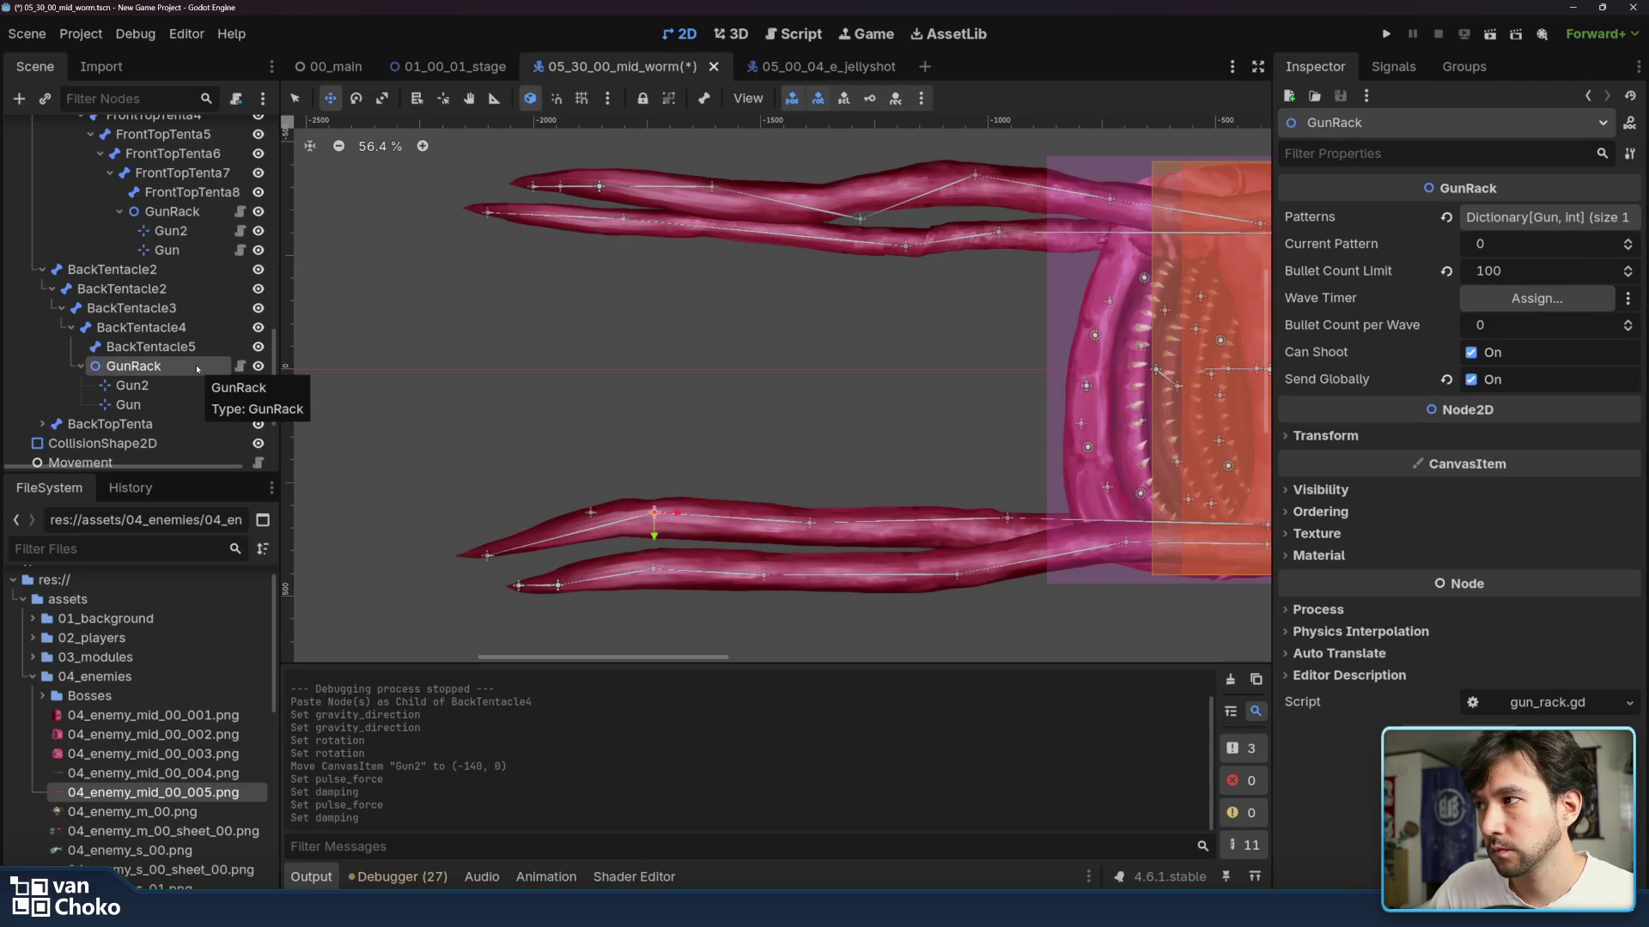
pyautogui.doubleClick(153, 366)
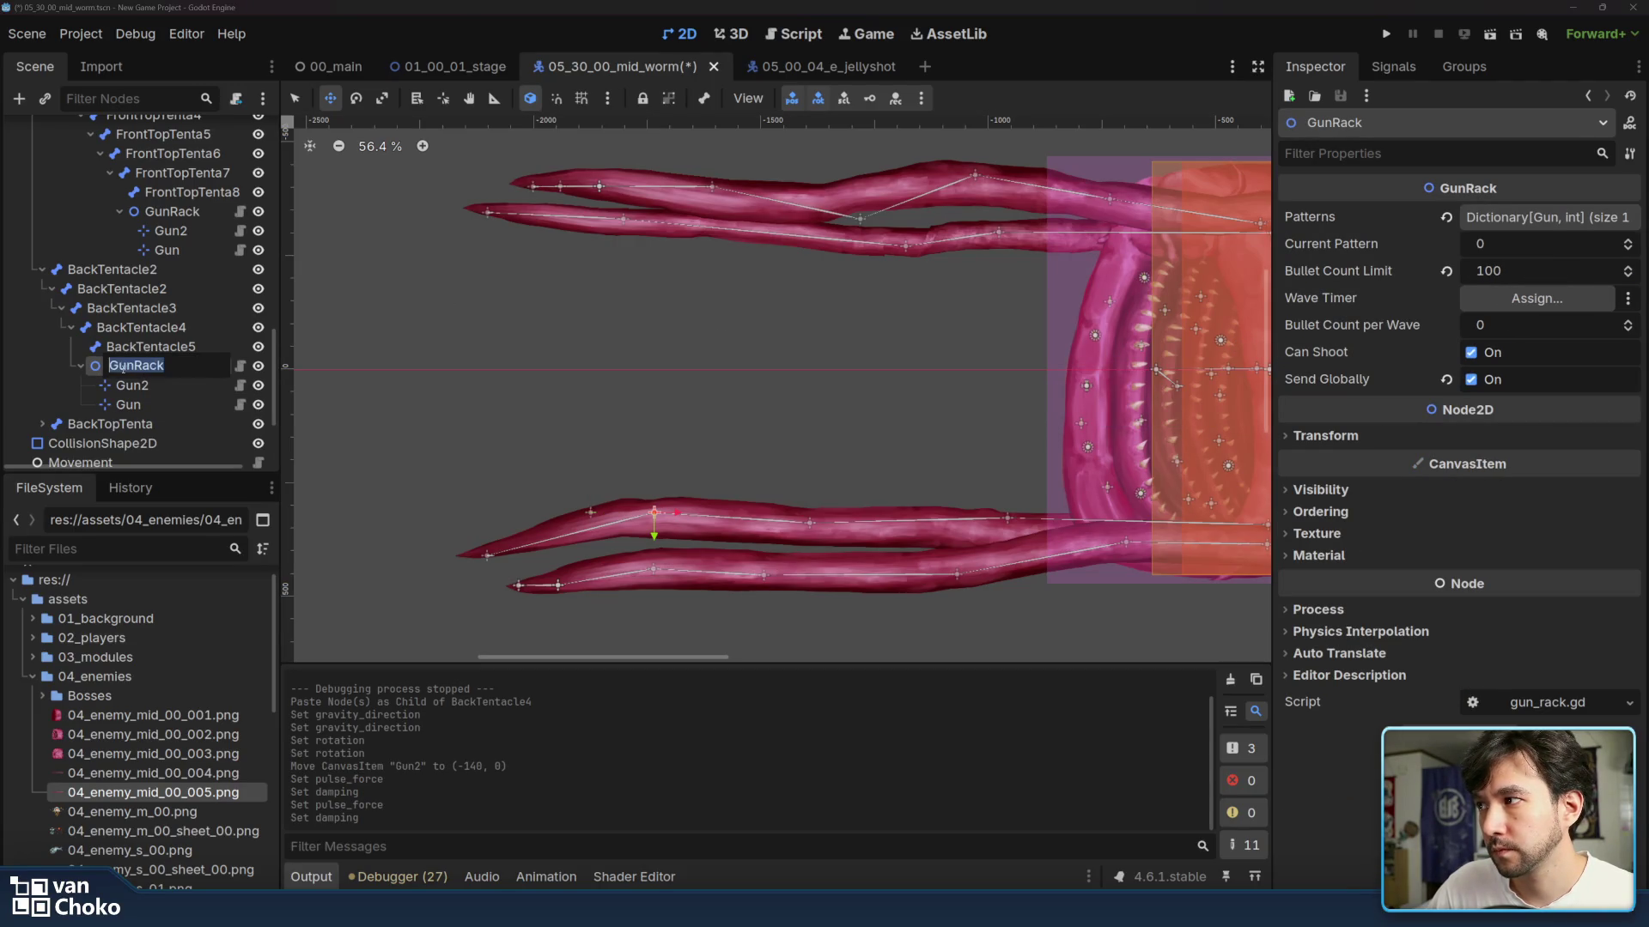
pyautogui.press('Return')
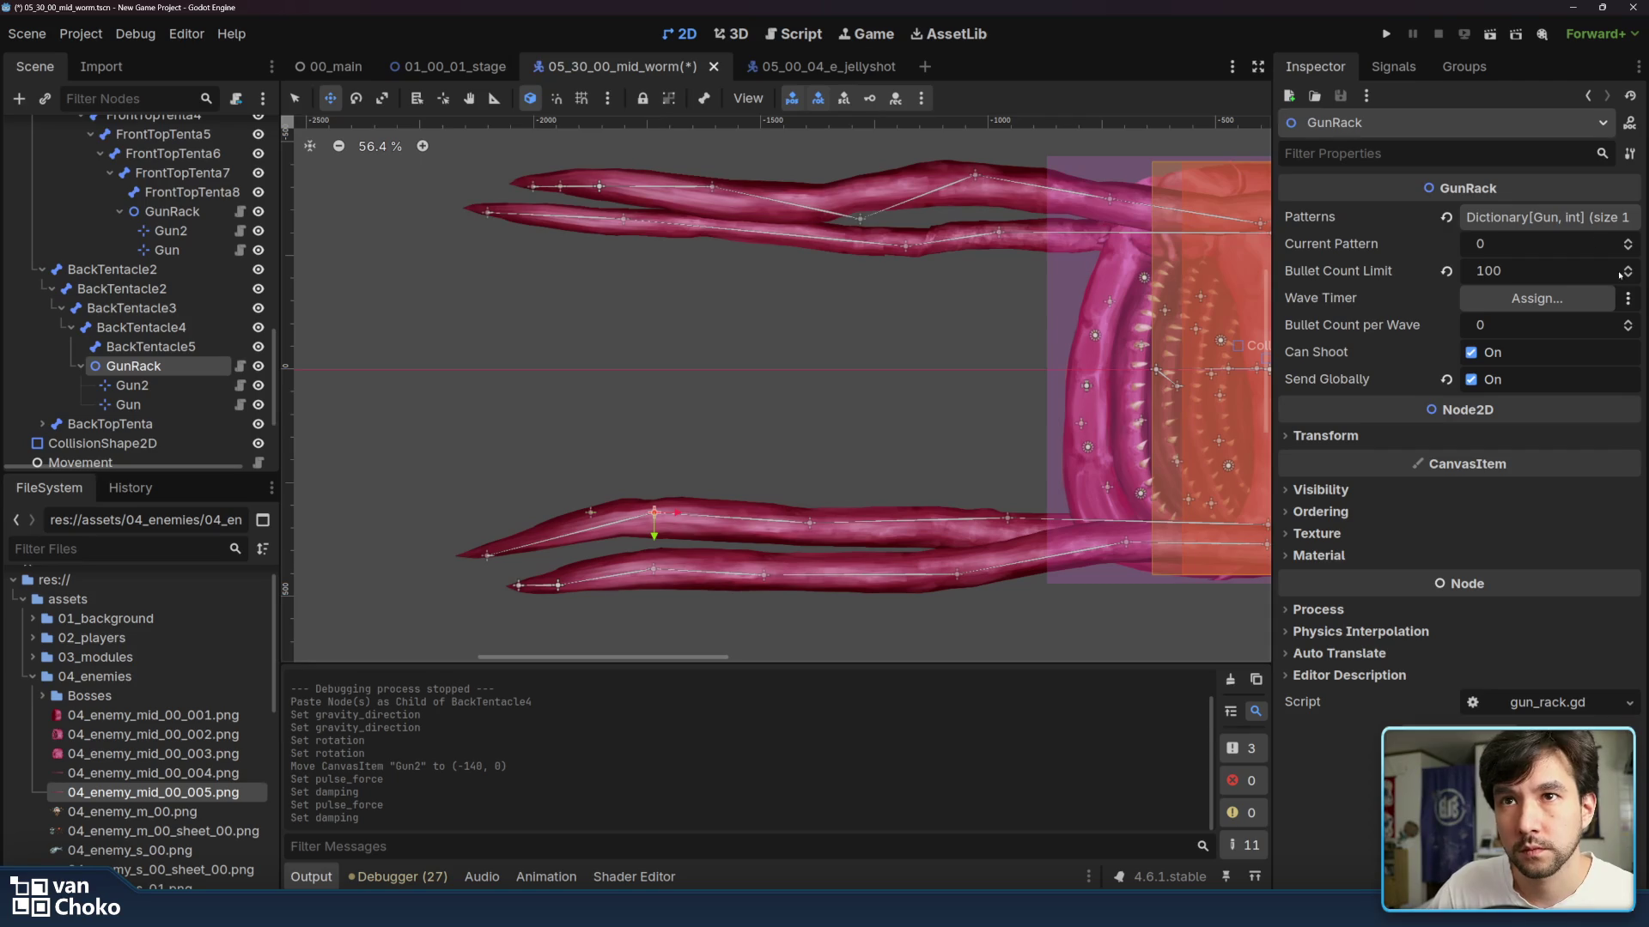
pyautogui.click(1537, 218)
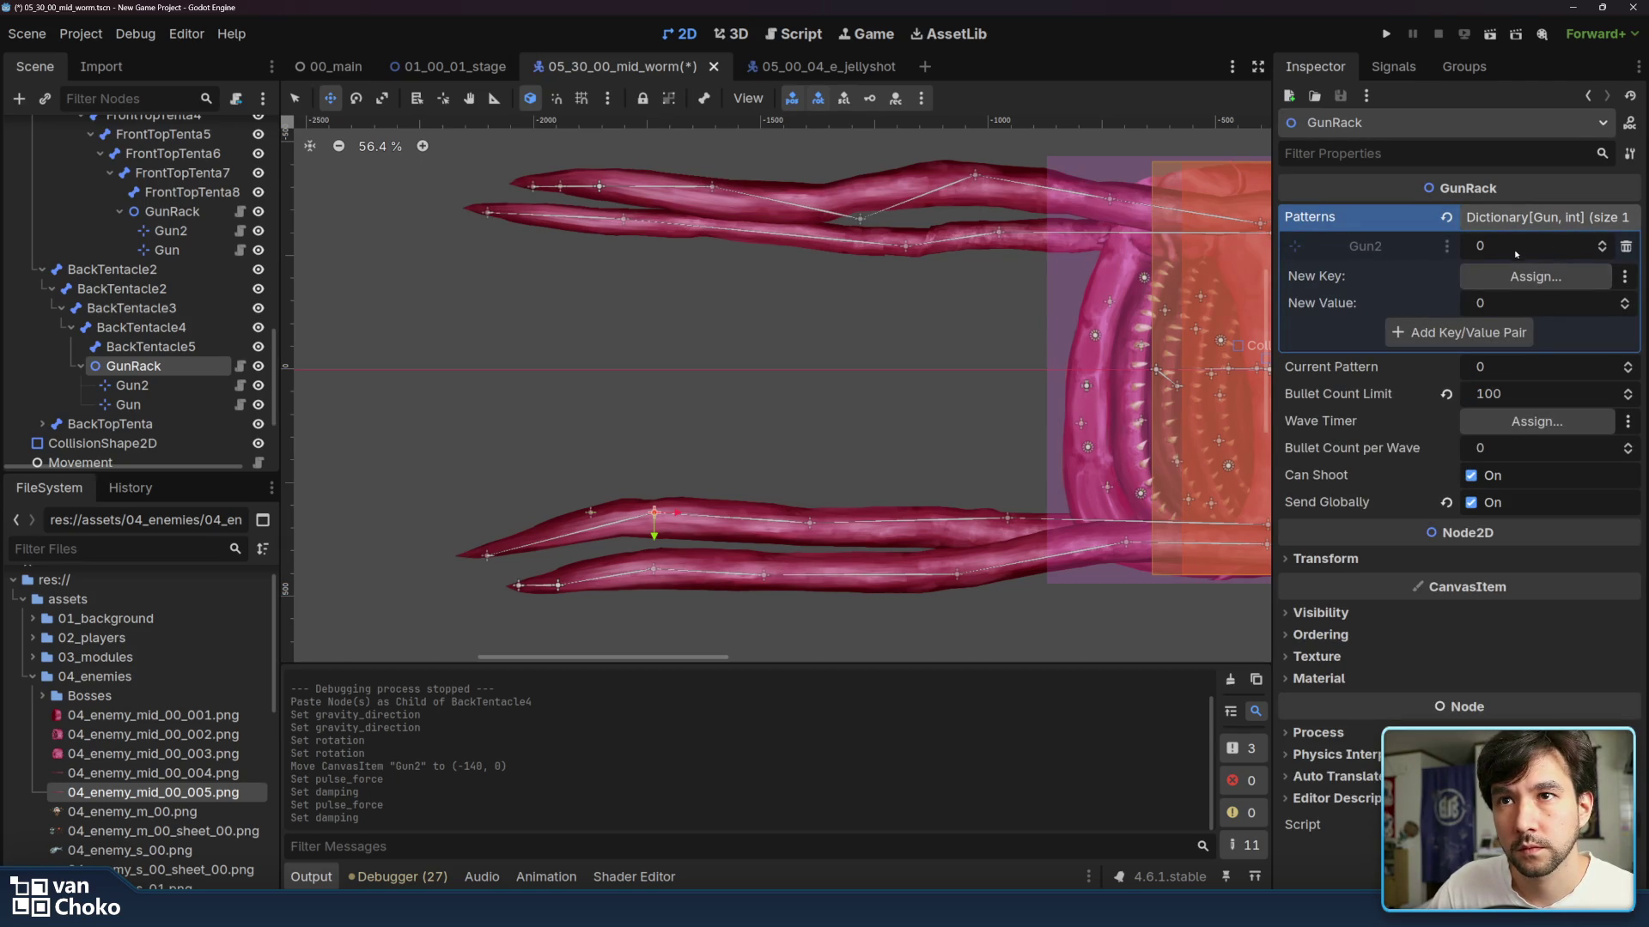
pyautogui.click(1533, 277)
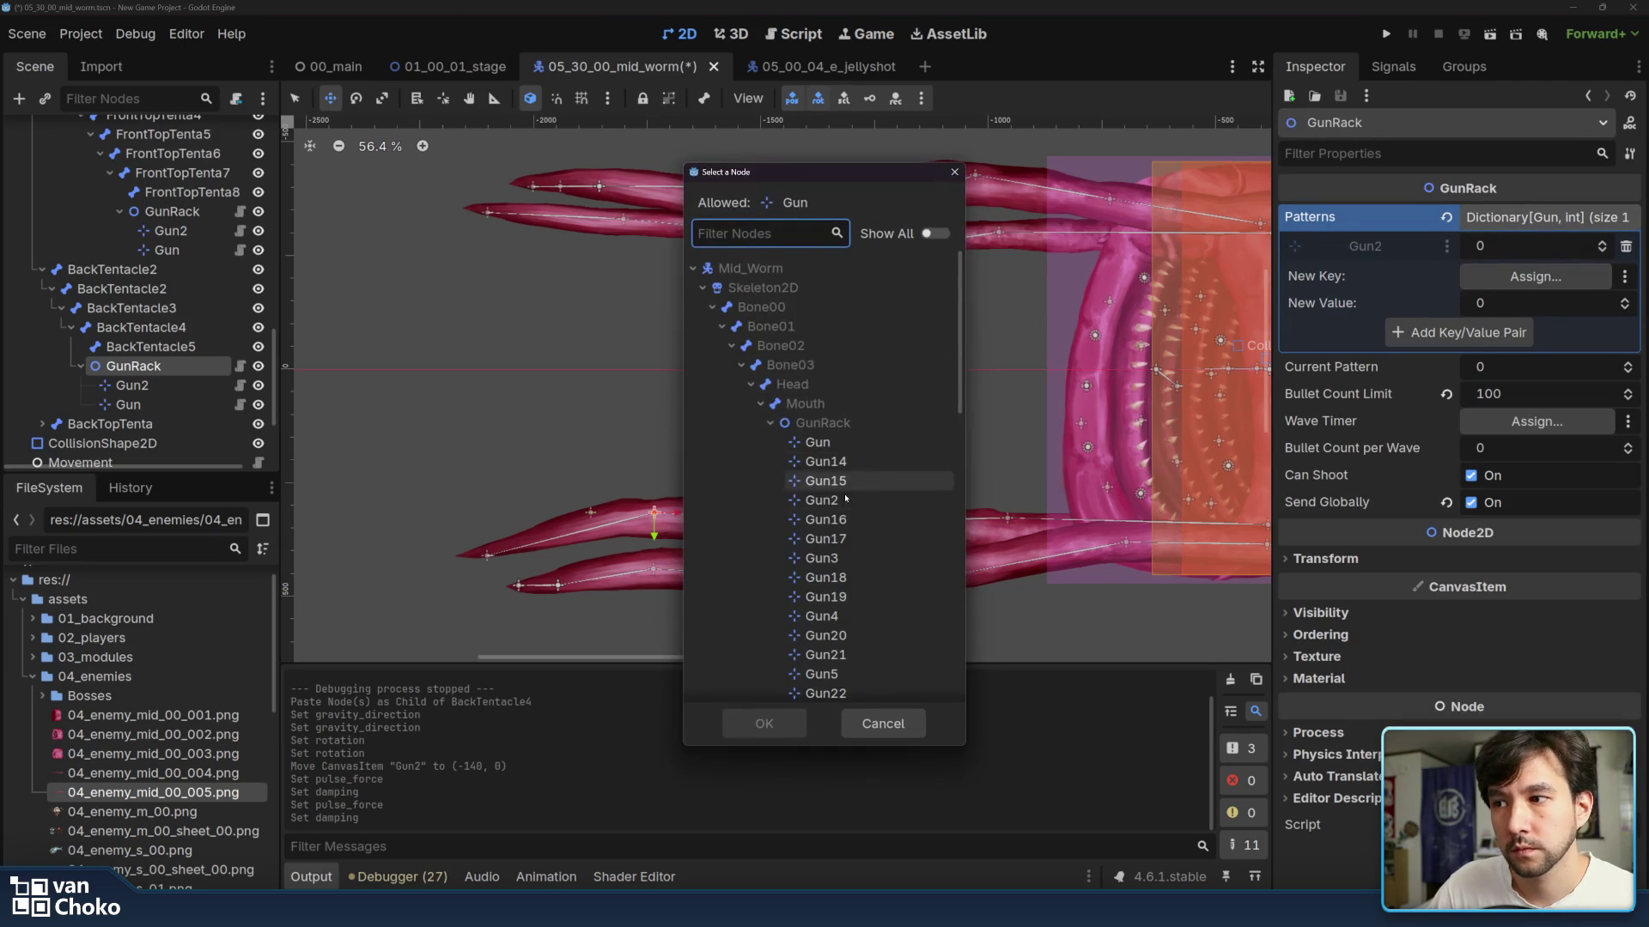
pyautogui.scroll(-5, 860, 513)
pyautogui.scroll(-5, 861, 513)
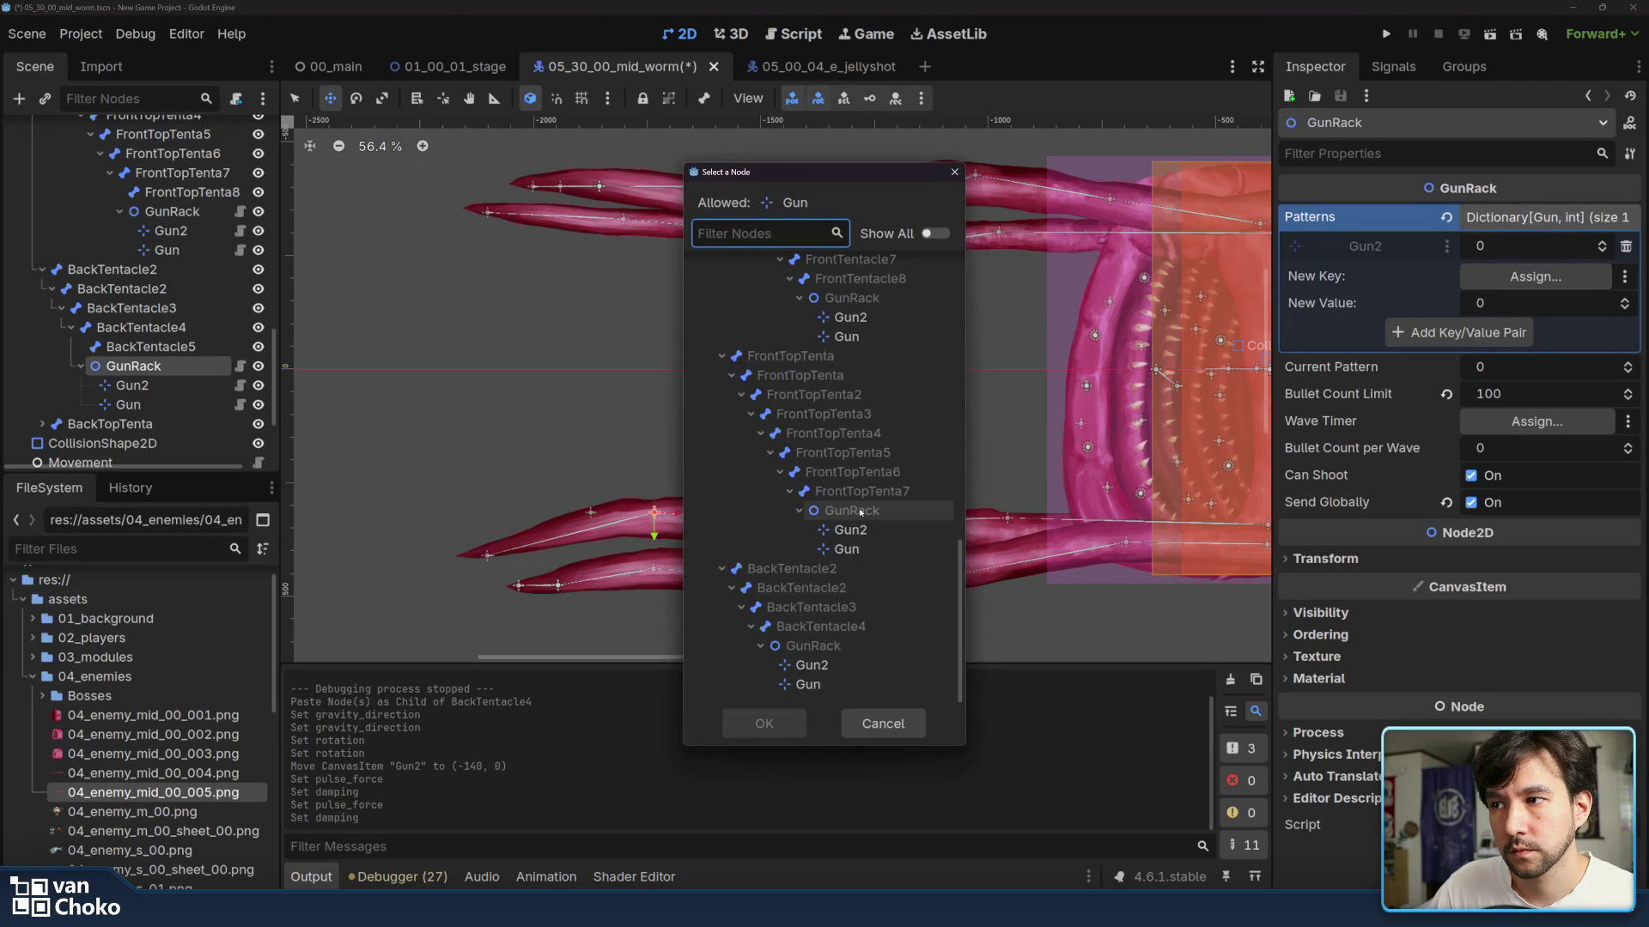
pyautogui.doubleClick(850, 671)
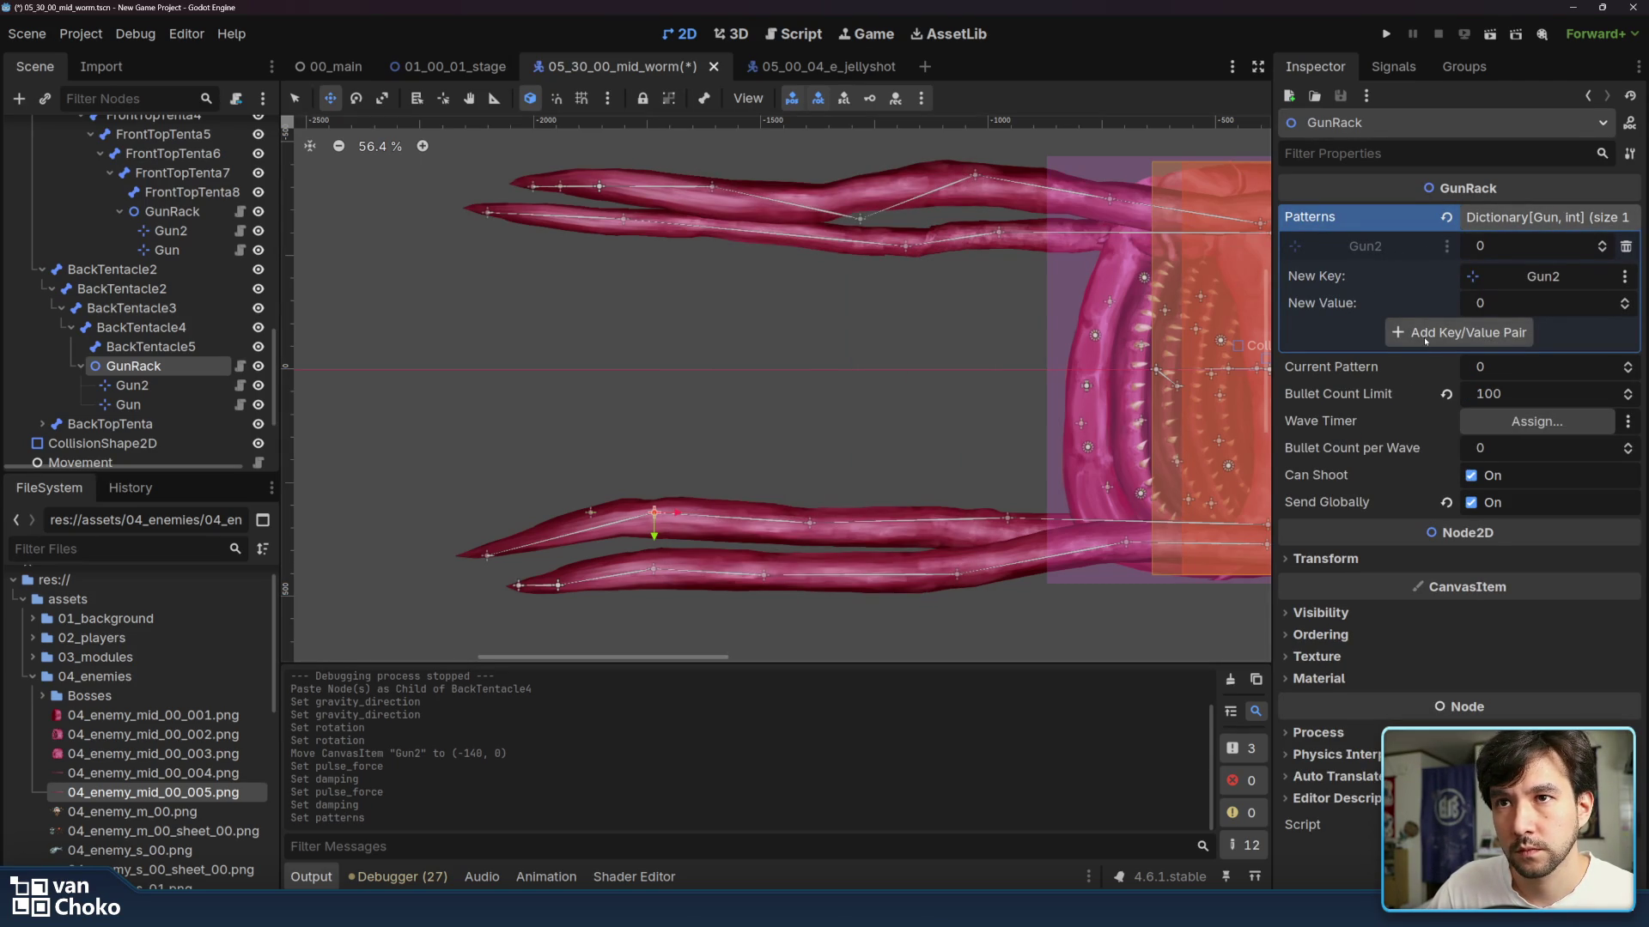
pyautogui.click(1469, 332)
pyautogui.click(1615, 274)
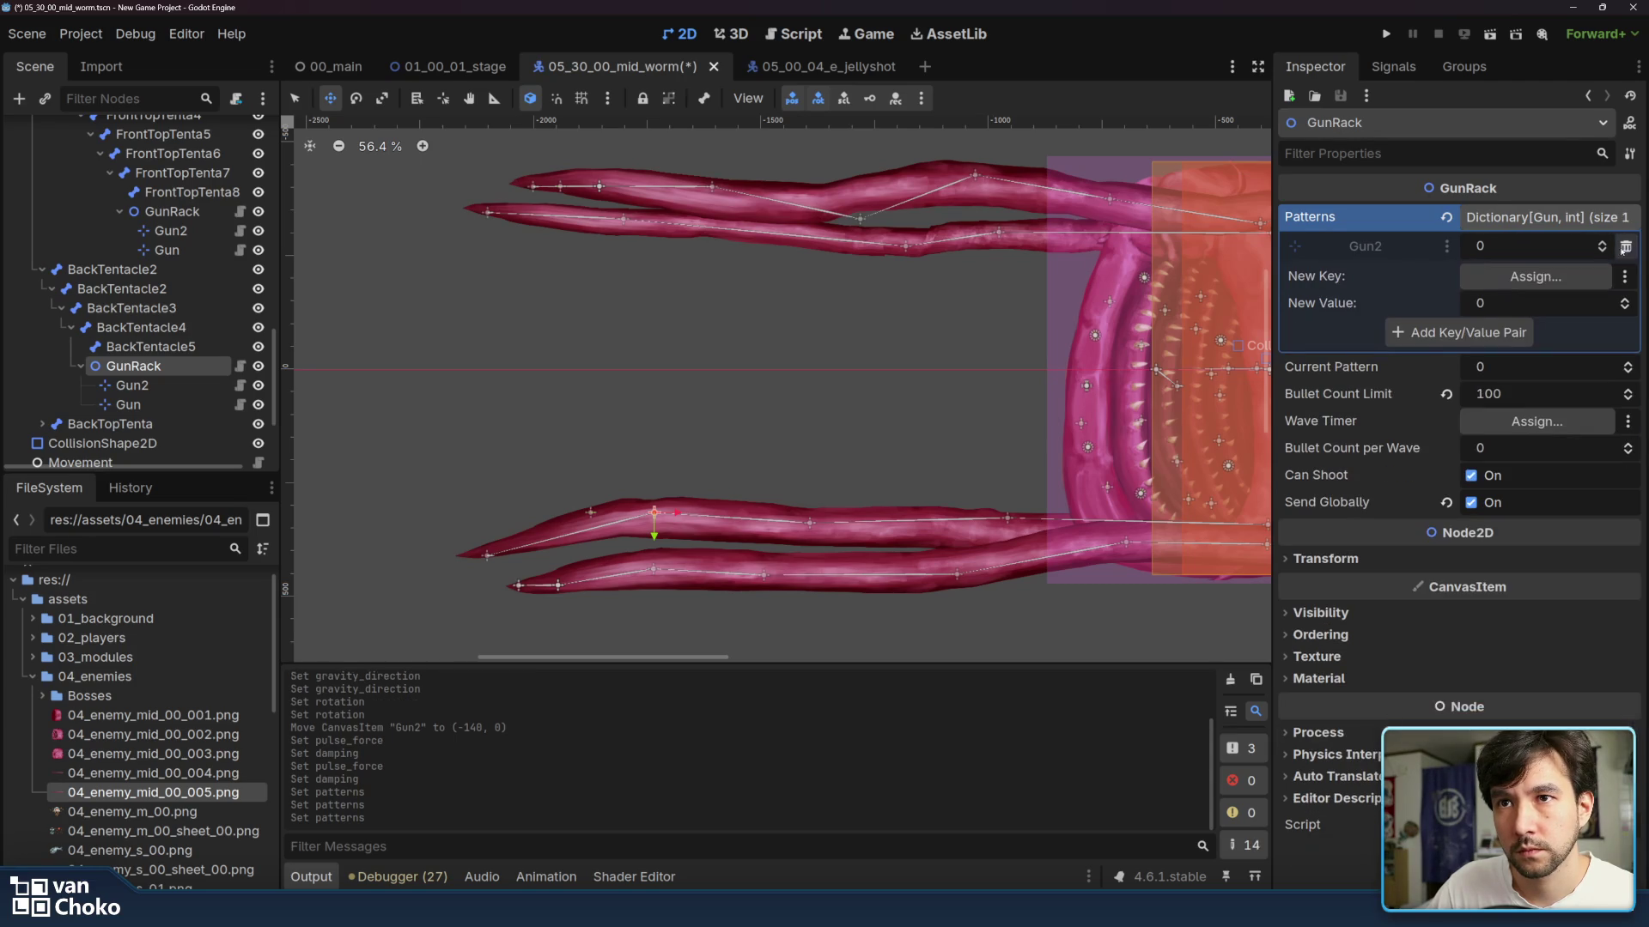
# - Add Gun as a new Patterns key with value 0
pyautogui.click(1525, 276)
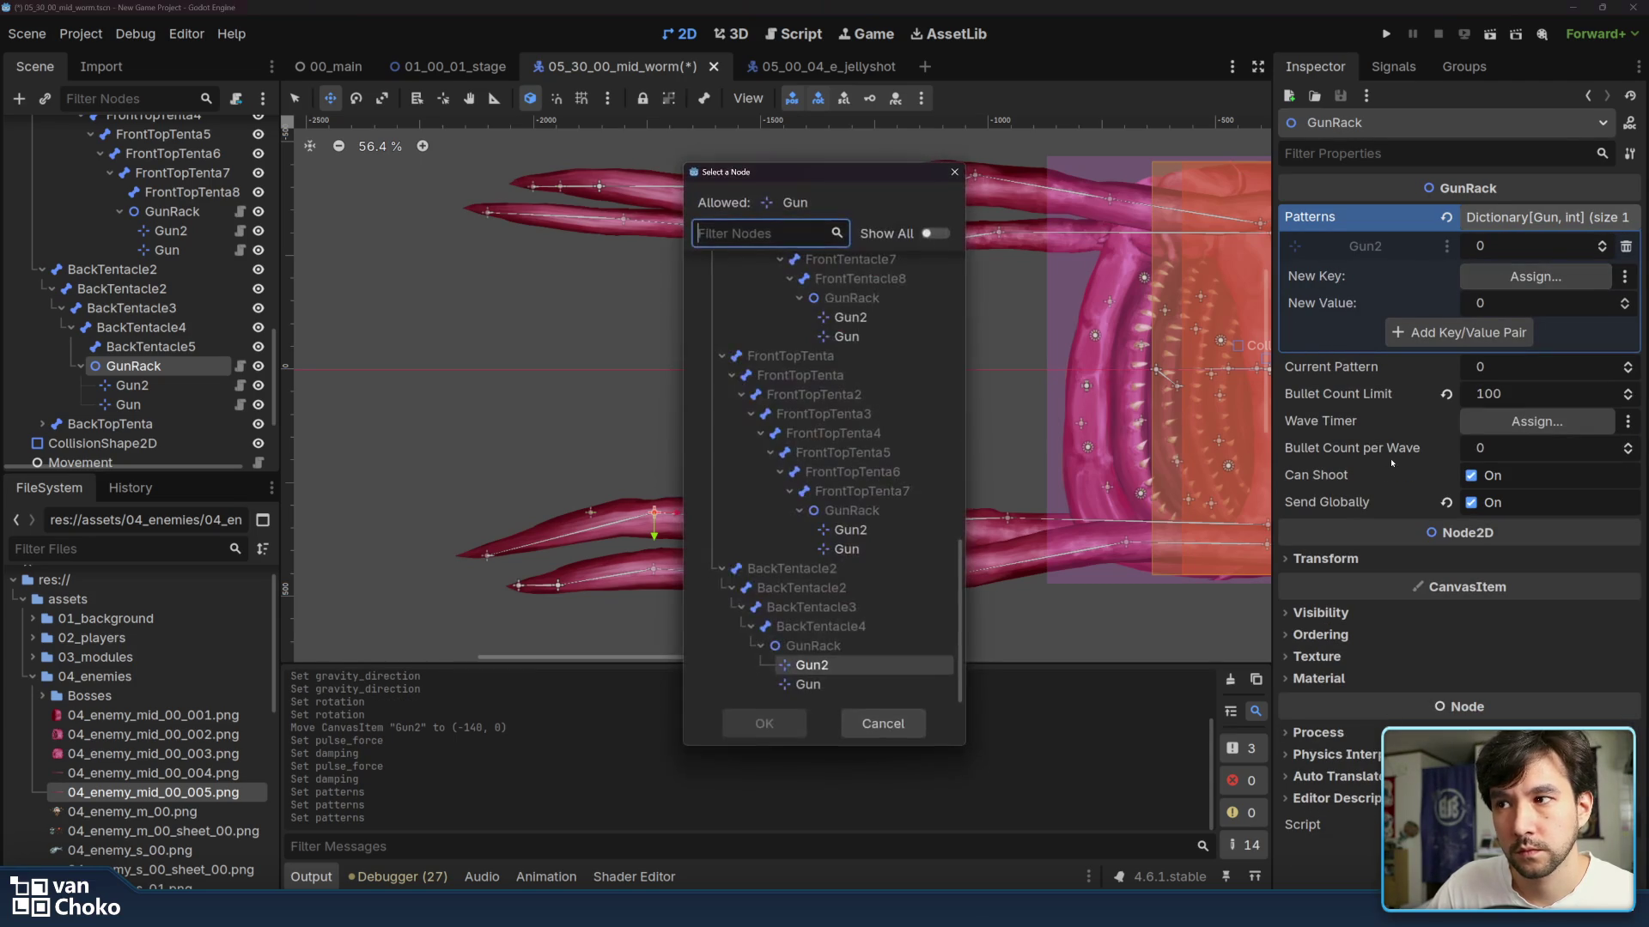
pyautogui.click(825, 684)
pyautogui.click(764, 724)
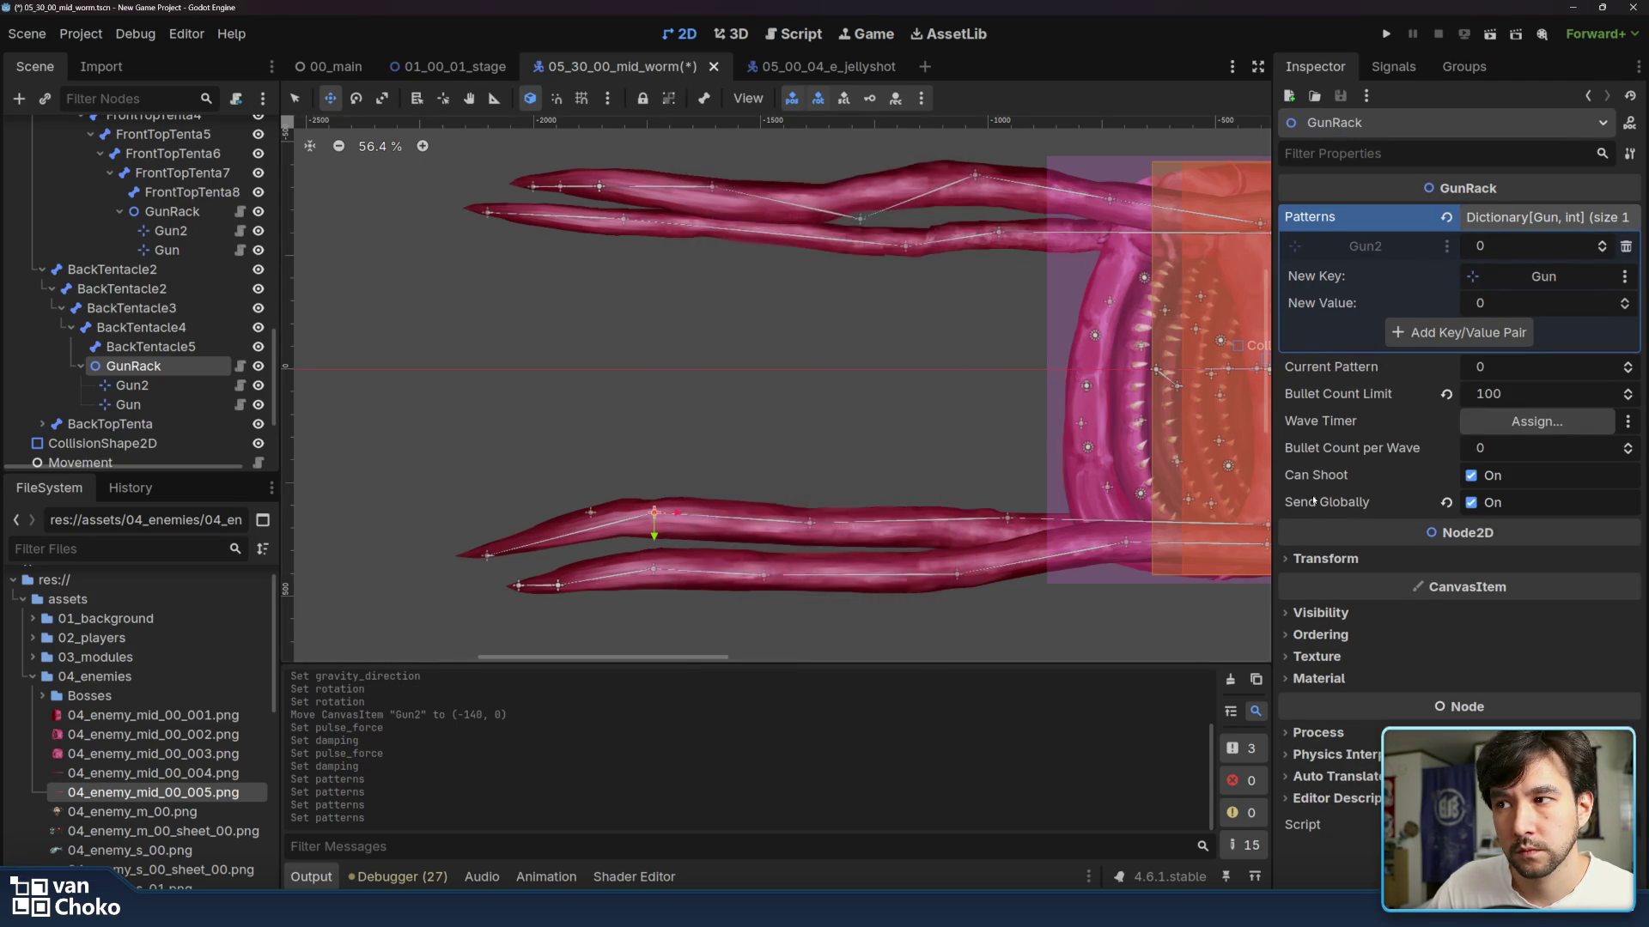
pyautogui.click(1465, 332)
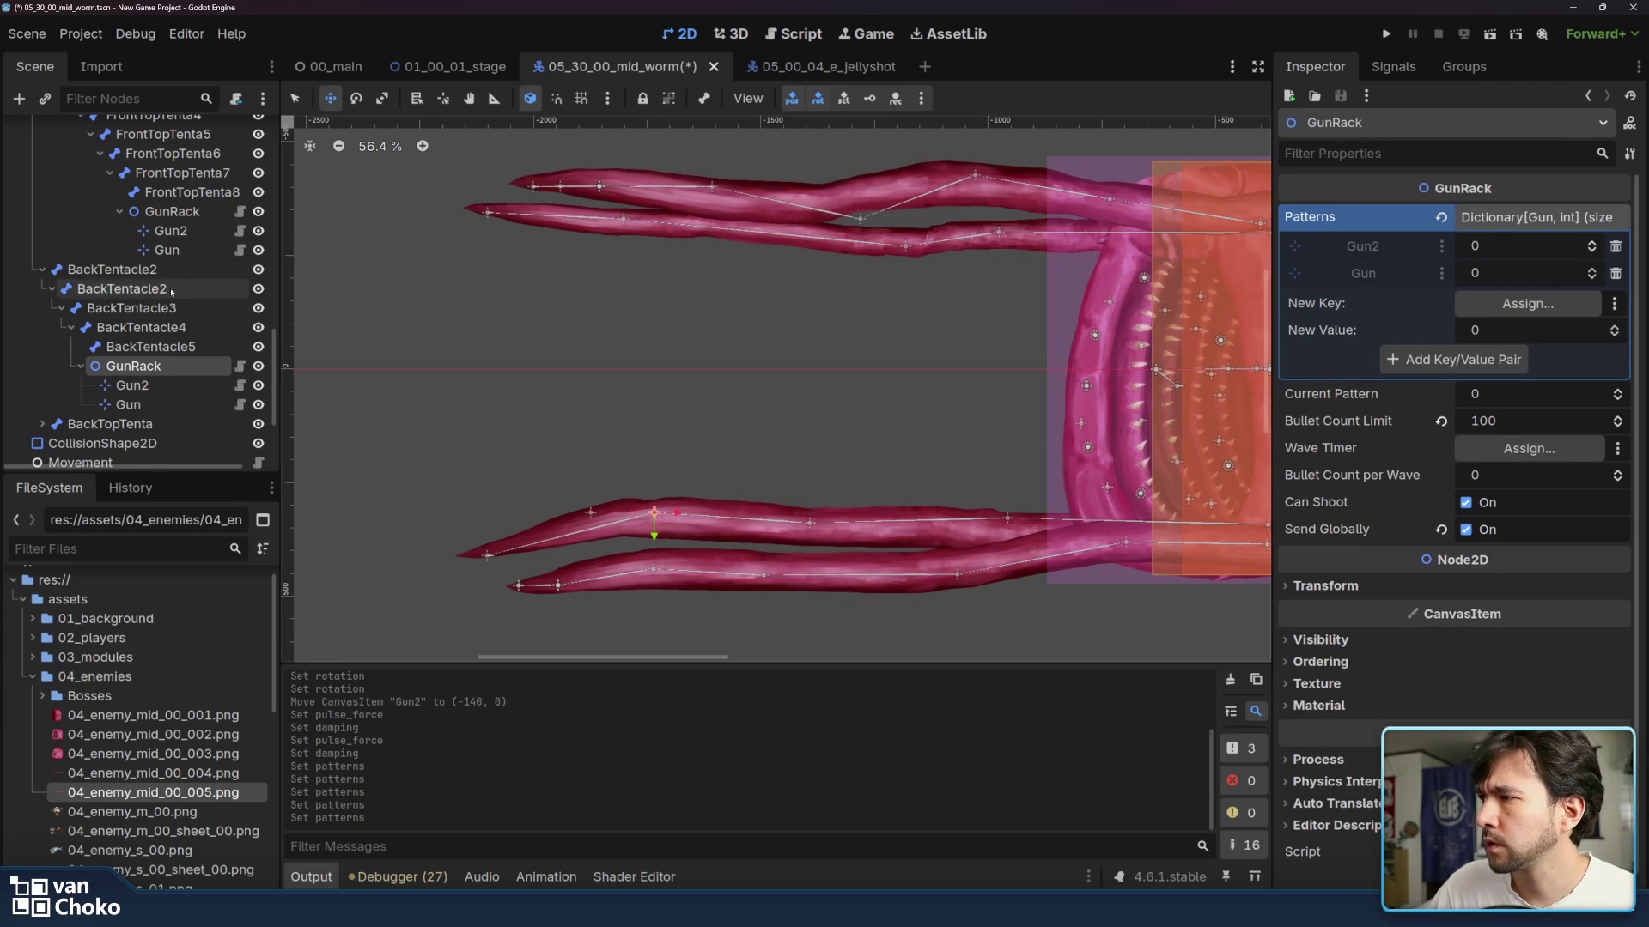
# - Add Gun as a Patterns key on the FrontTopTenta8 GunRack
pyautogui.scroll(1, 146, 292)
pyautogui.click(172, 253)
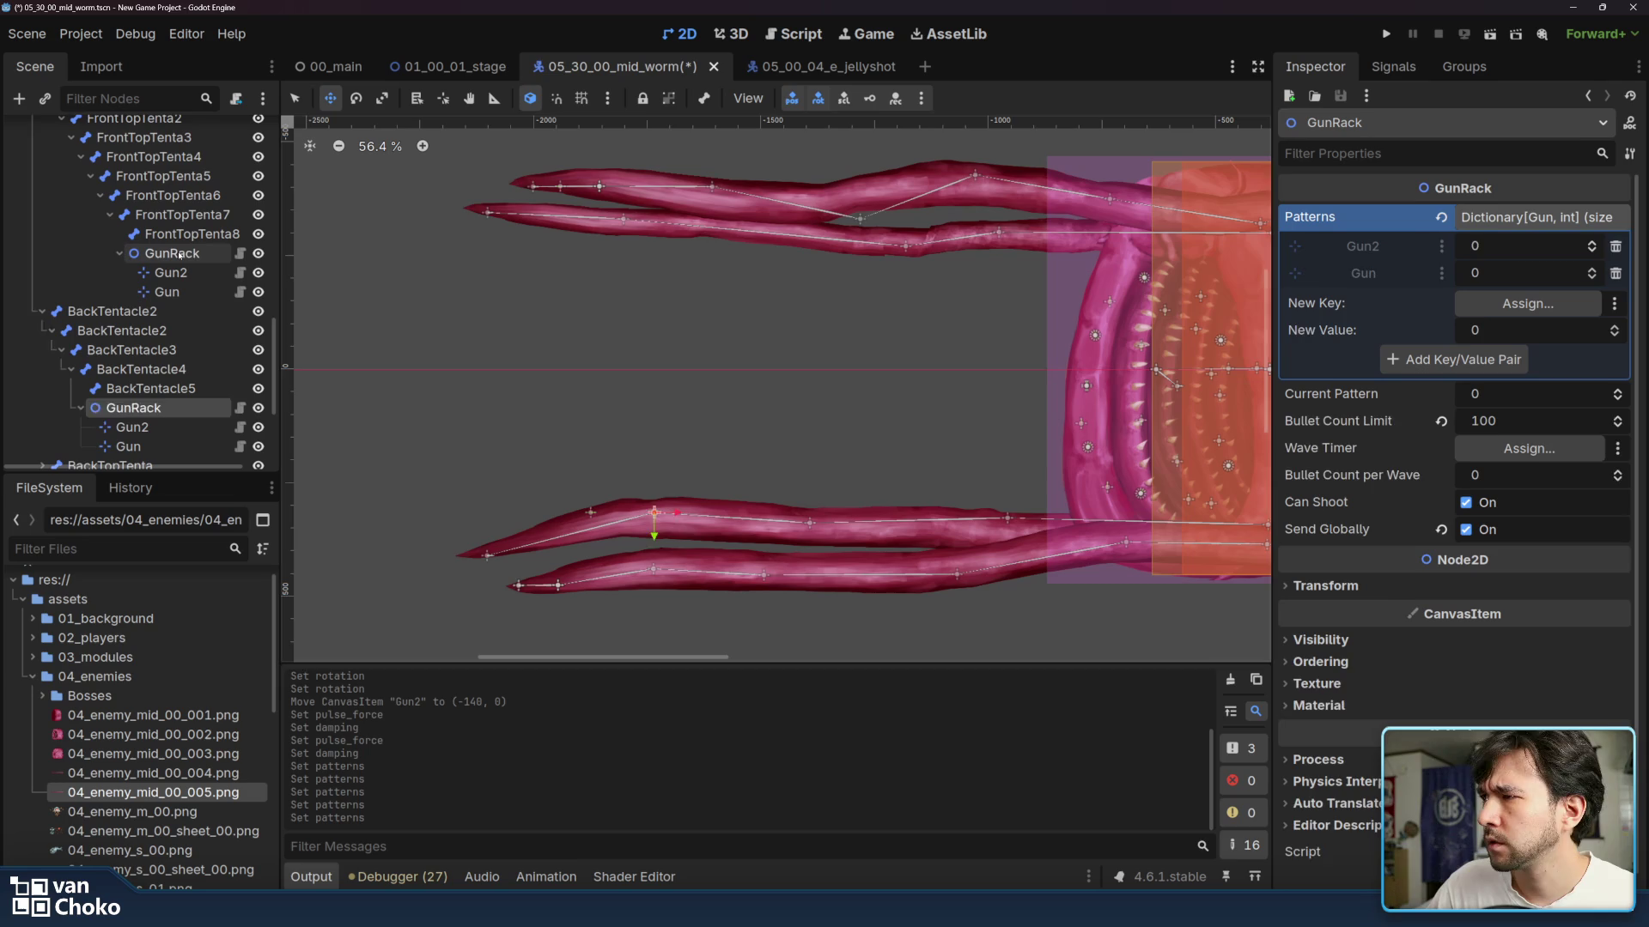
pyautogui.click(1535, 276)
pyautogui.scroll(-5, 850, 436)
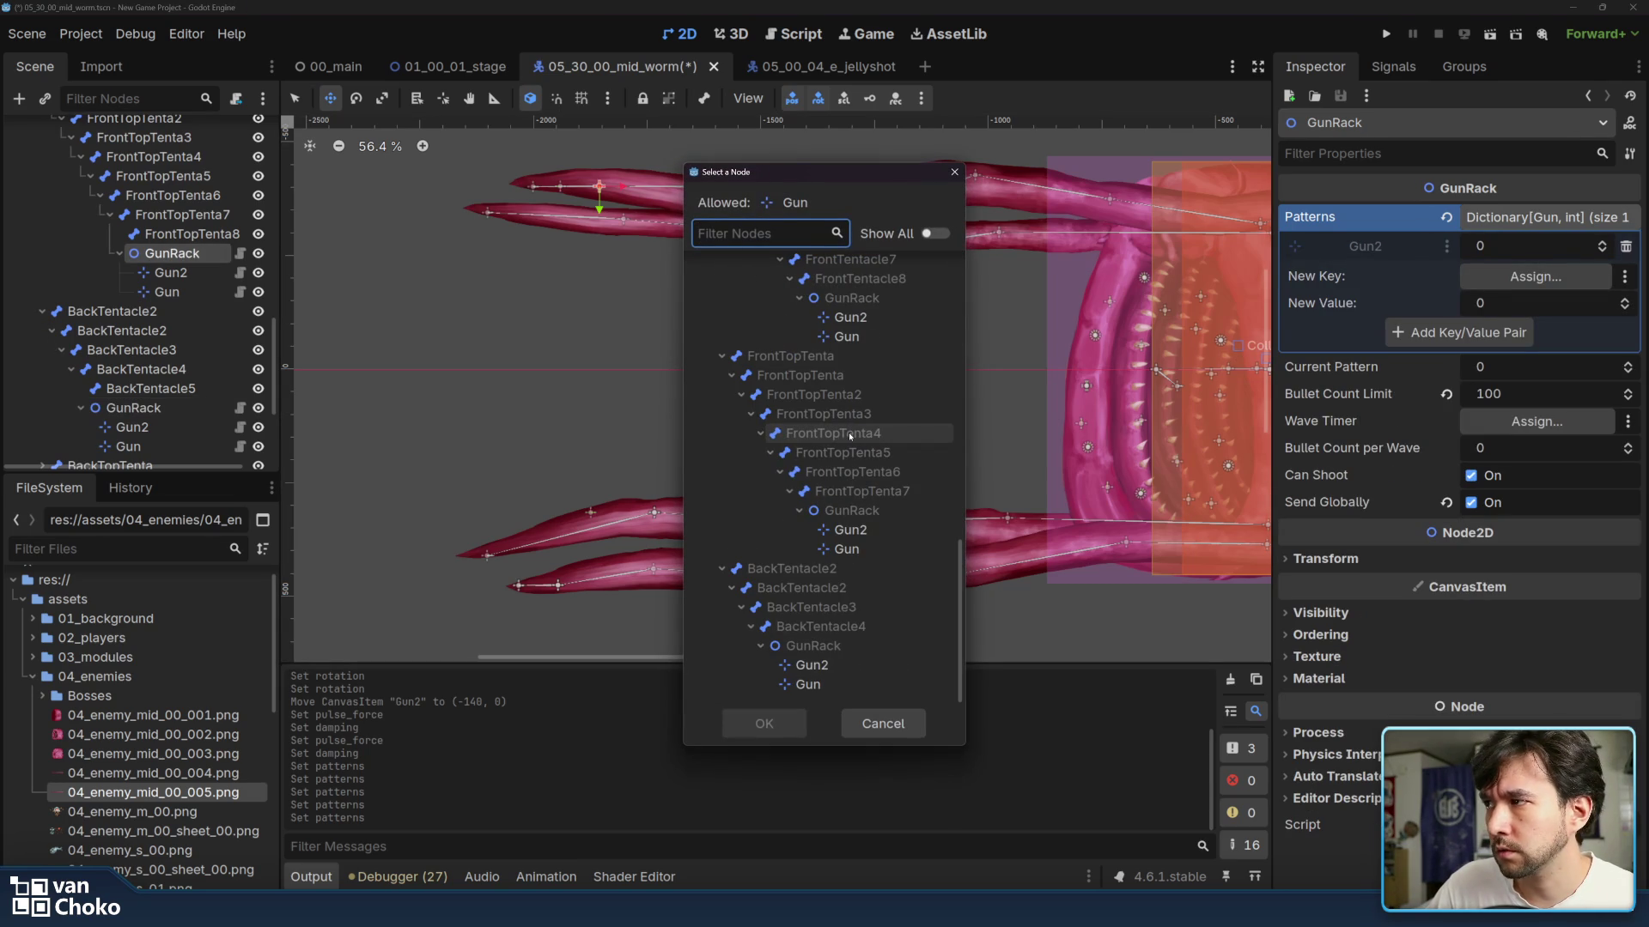
pyautogui.doubleClick(896, 554)
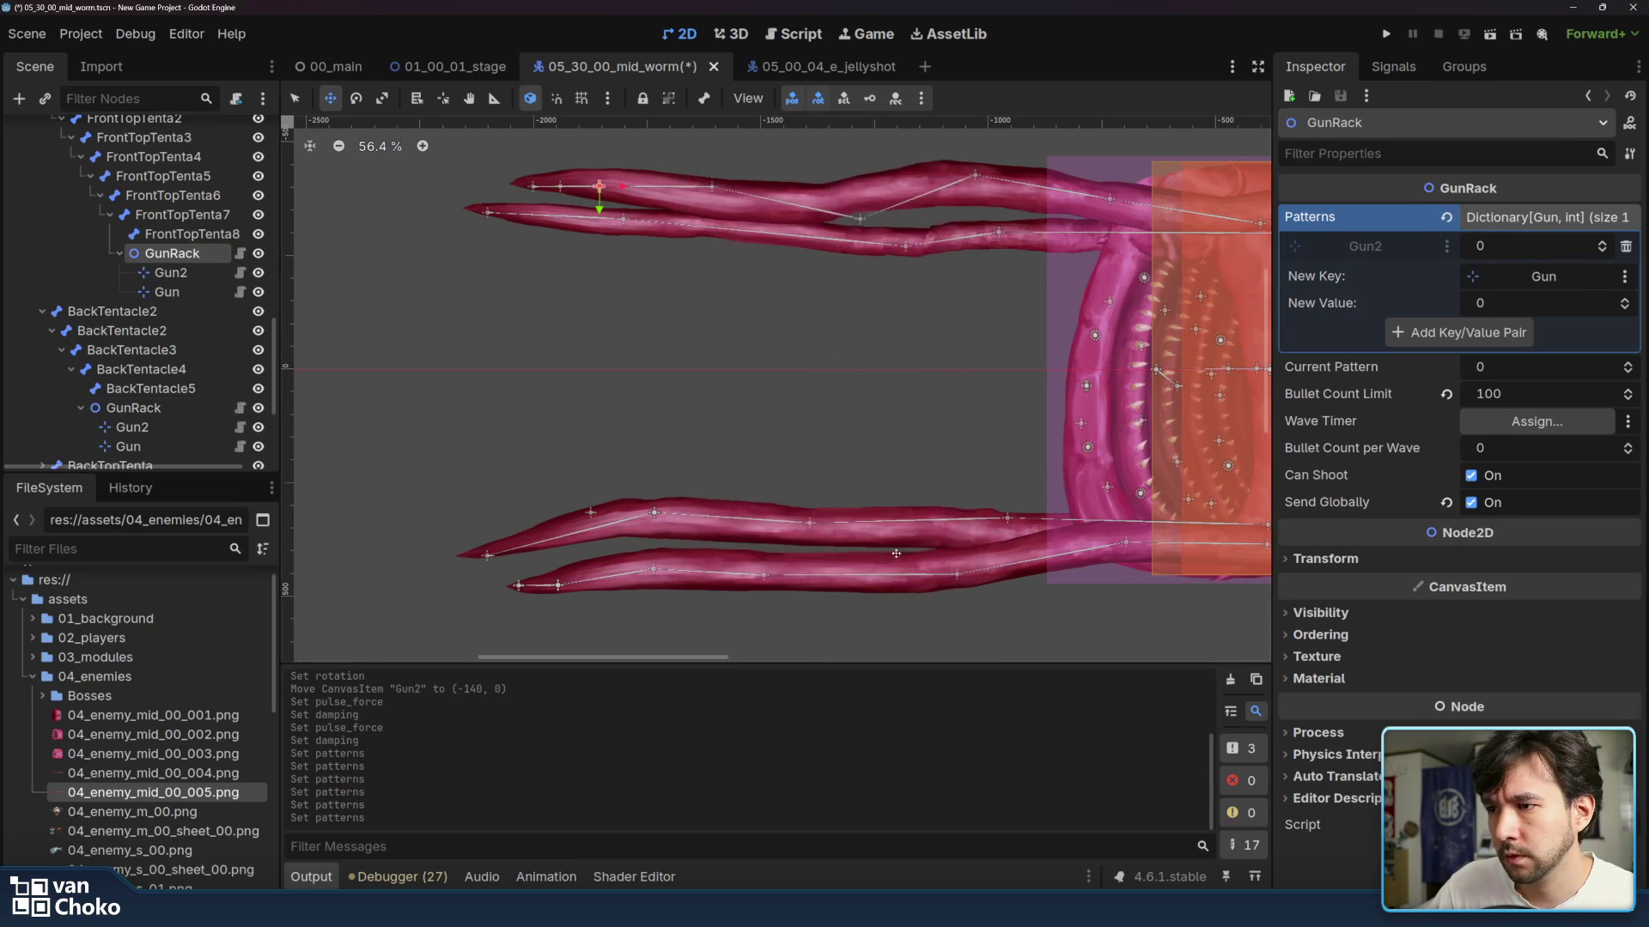
pyautogui.click(1454, 332)
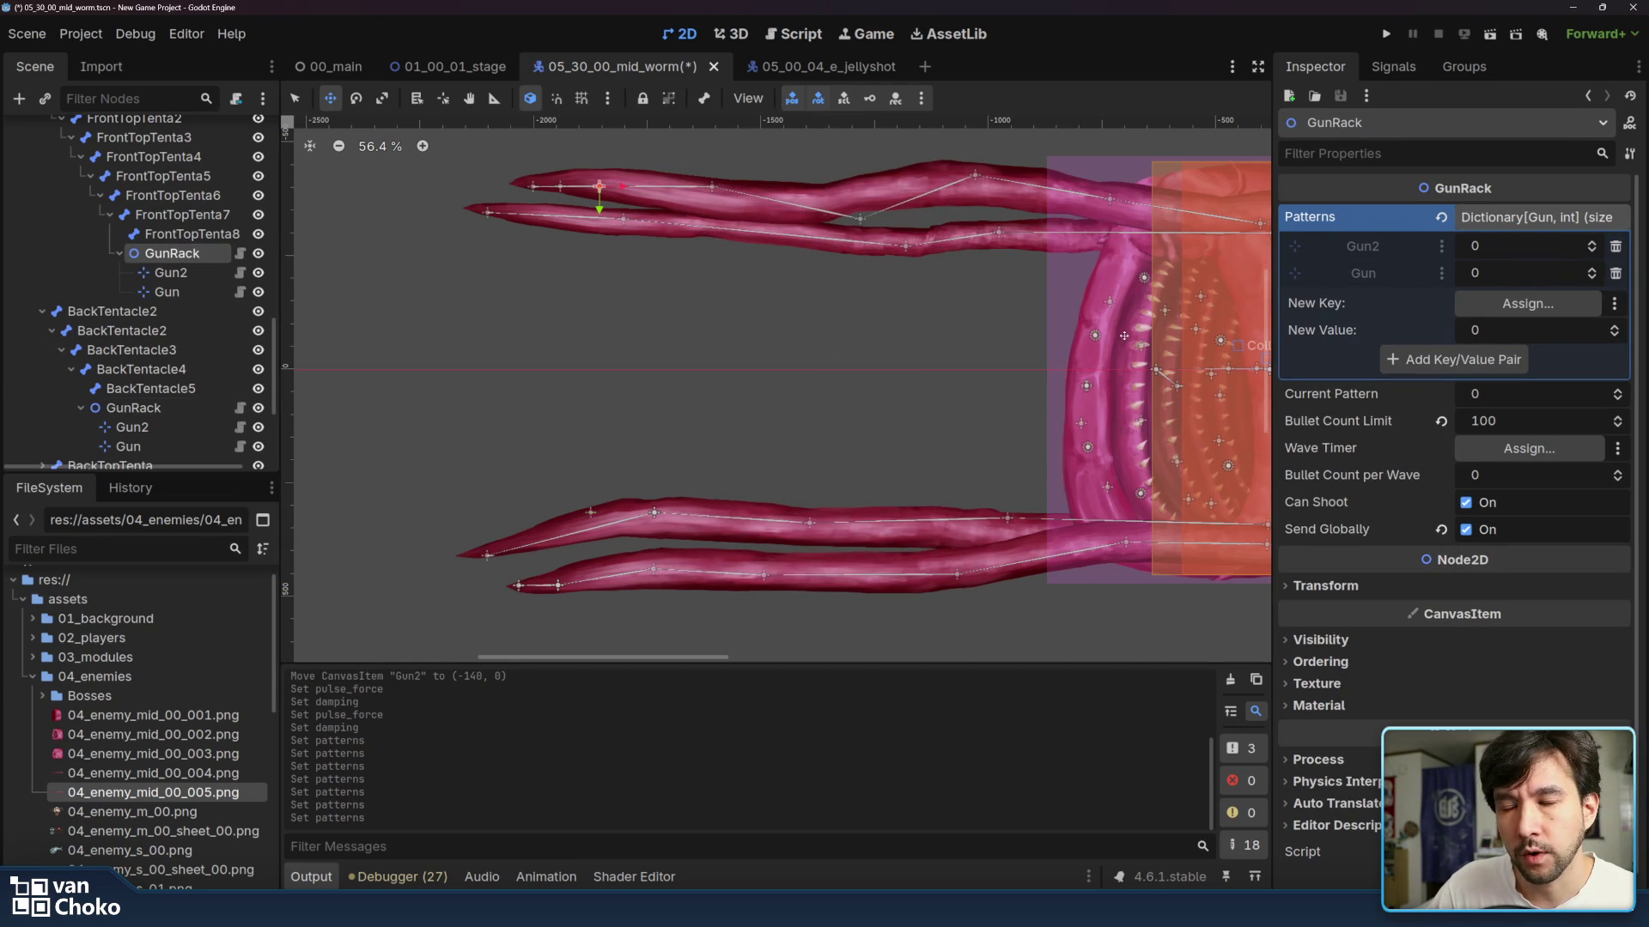
# - Expand the BackTopTenta bone chain and select the lower tentacle's GunRack
pyautogui.scroll(-4, 195, 297)
pyautogui.scroll(2, 196, 297)
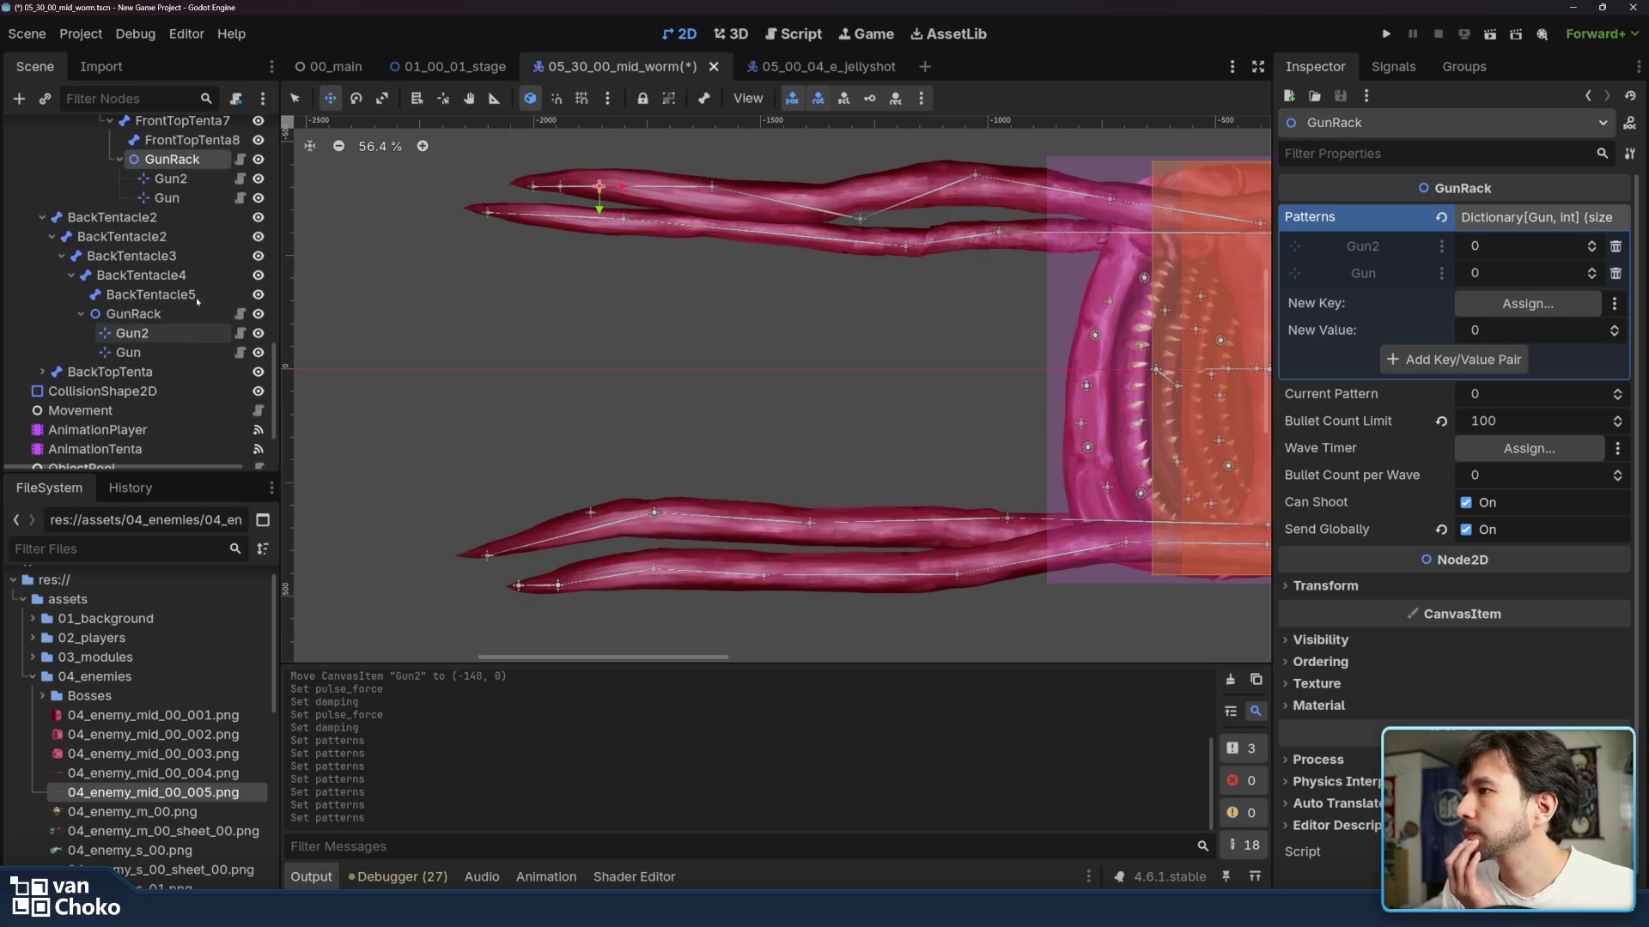
pyautogui.click(42, 372)
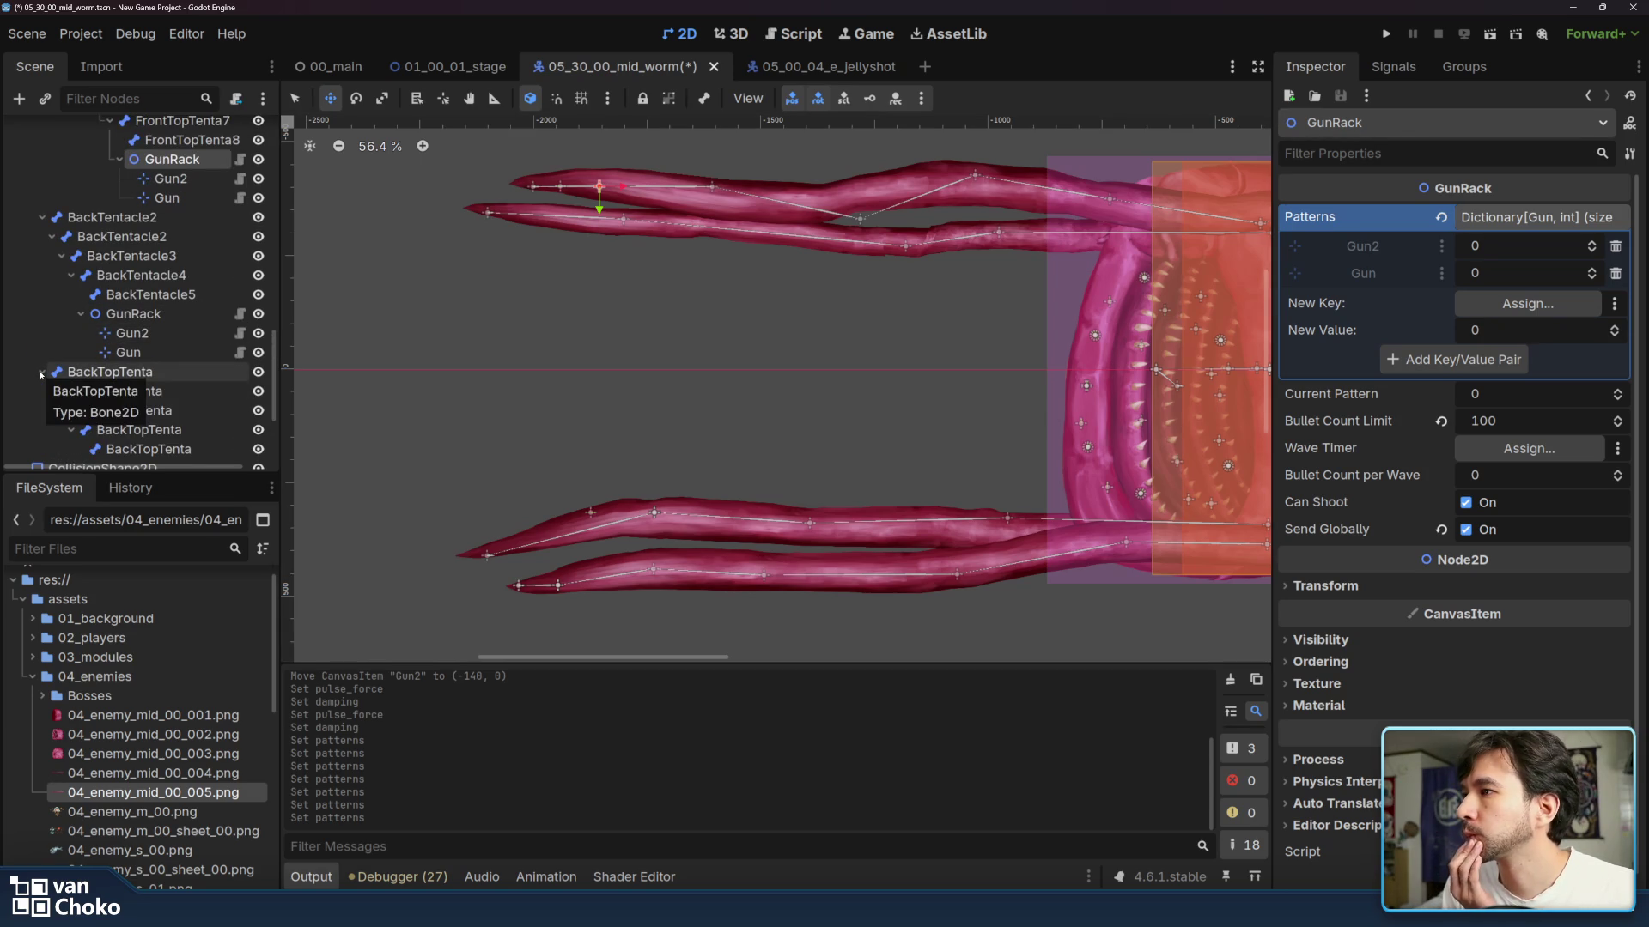
pyautogui.click(176, 313)
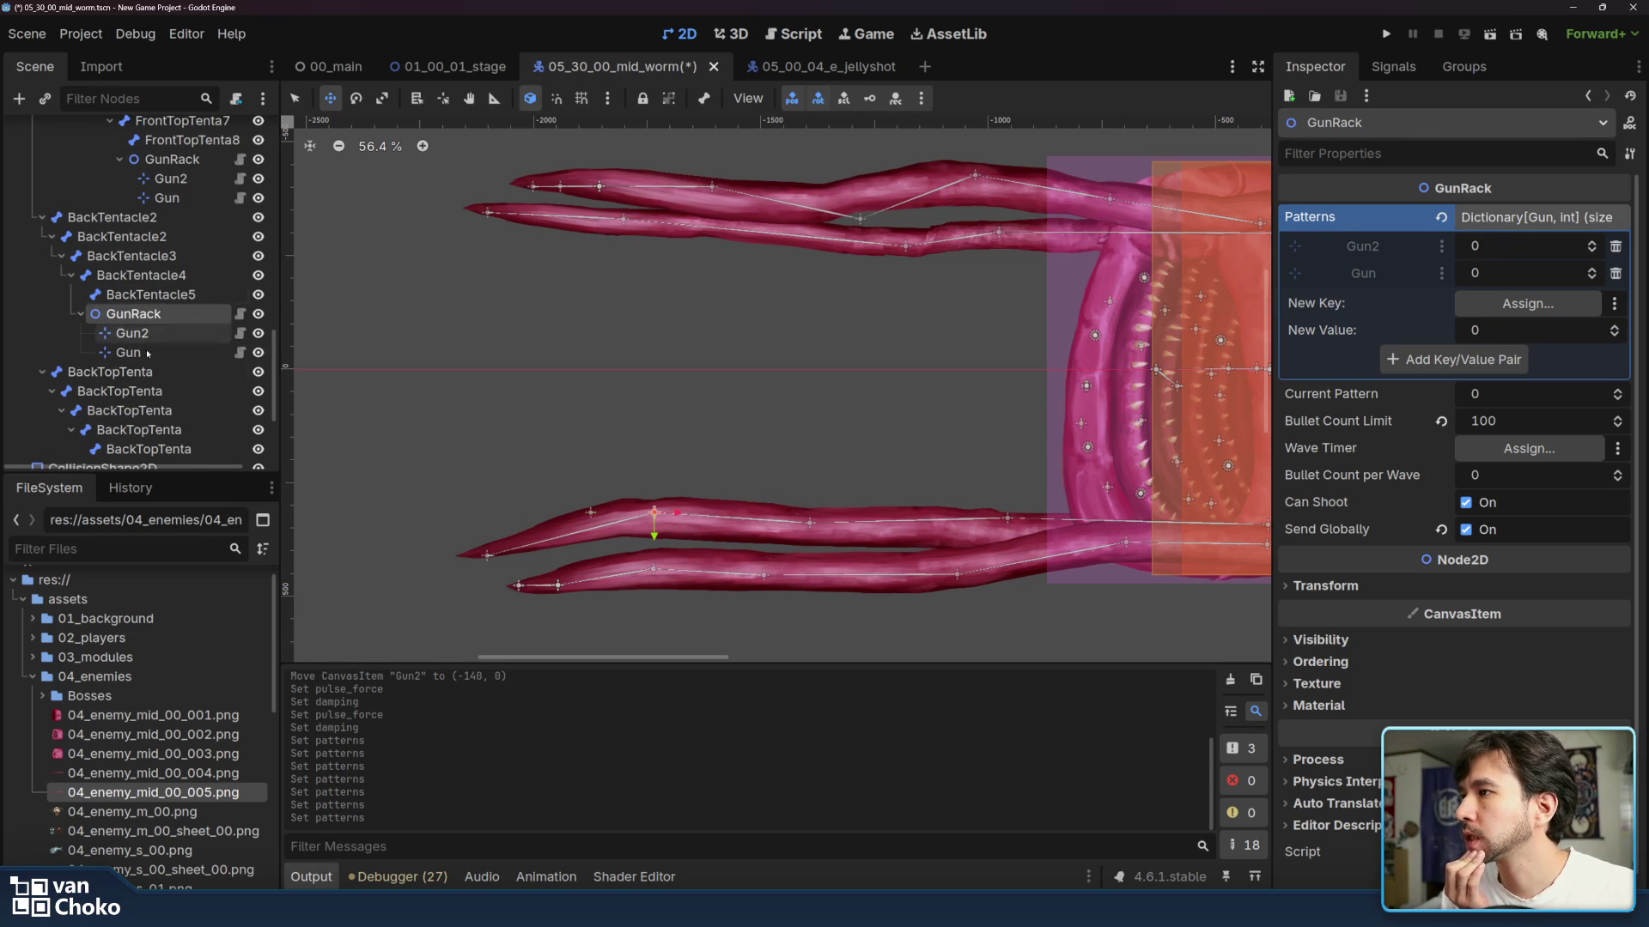
# - Paste a copy of the GunRack as a child of the BackTopTenta bone
pyautogui.scroll(2, 157, 287)
pyautogui.click(174, 242)
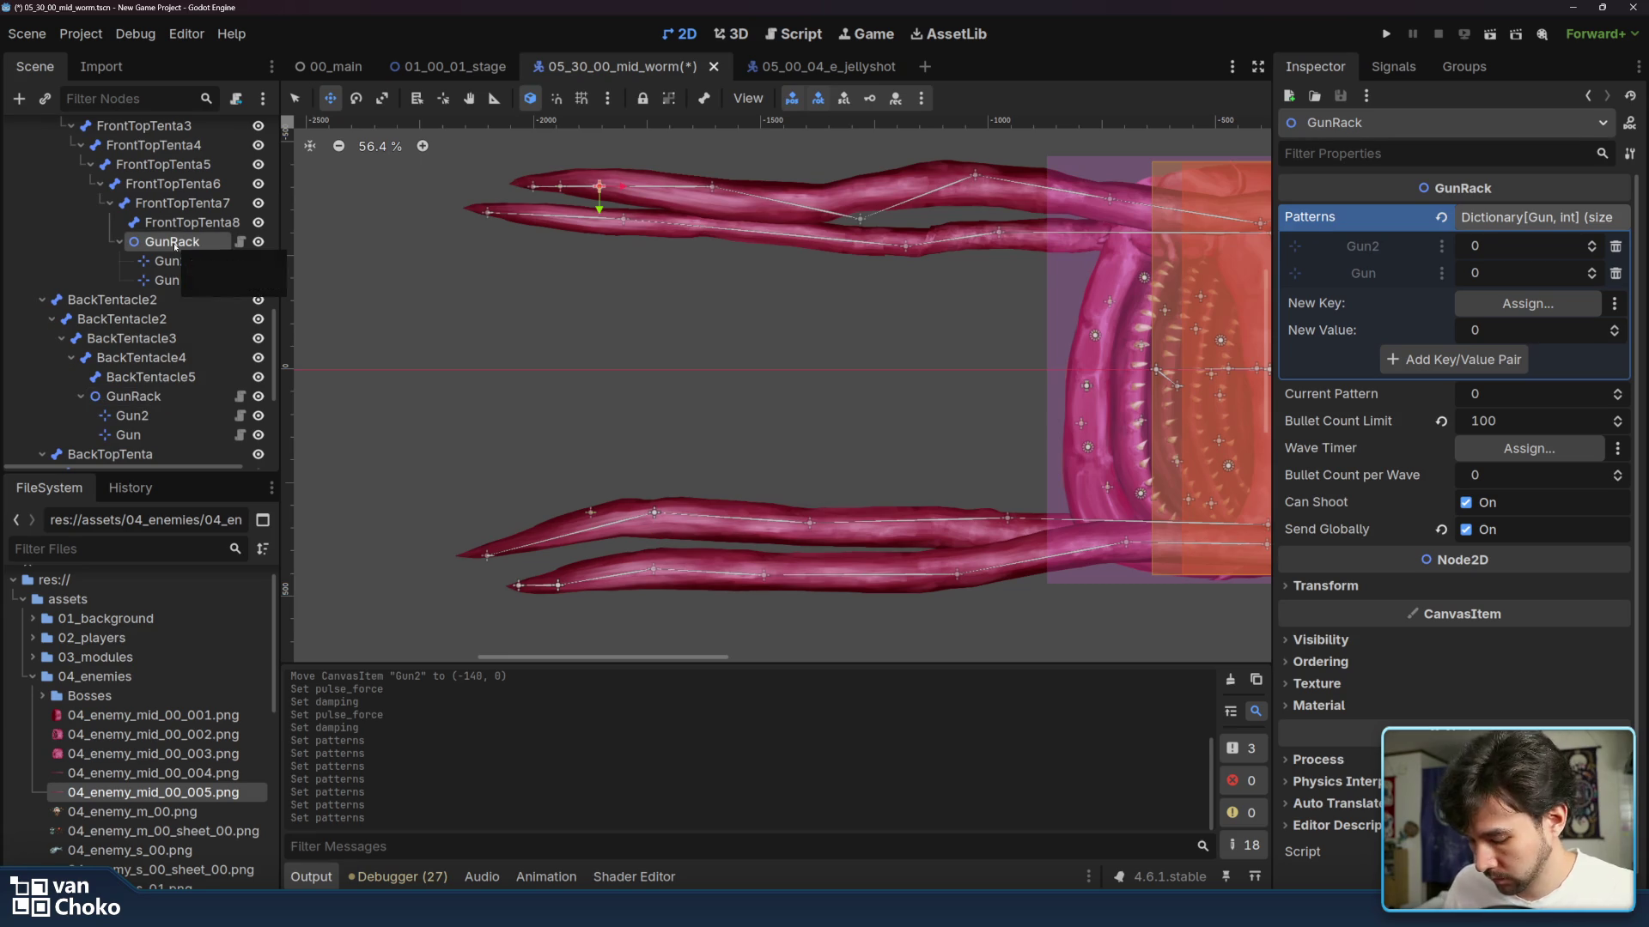
pyautogui.scroll(-6, 175, 249)
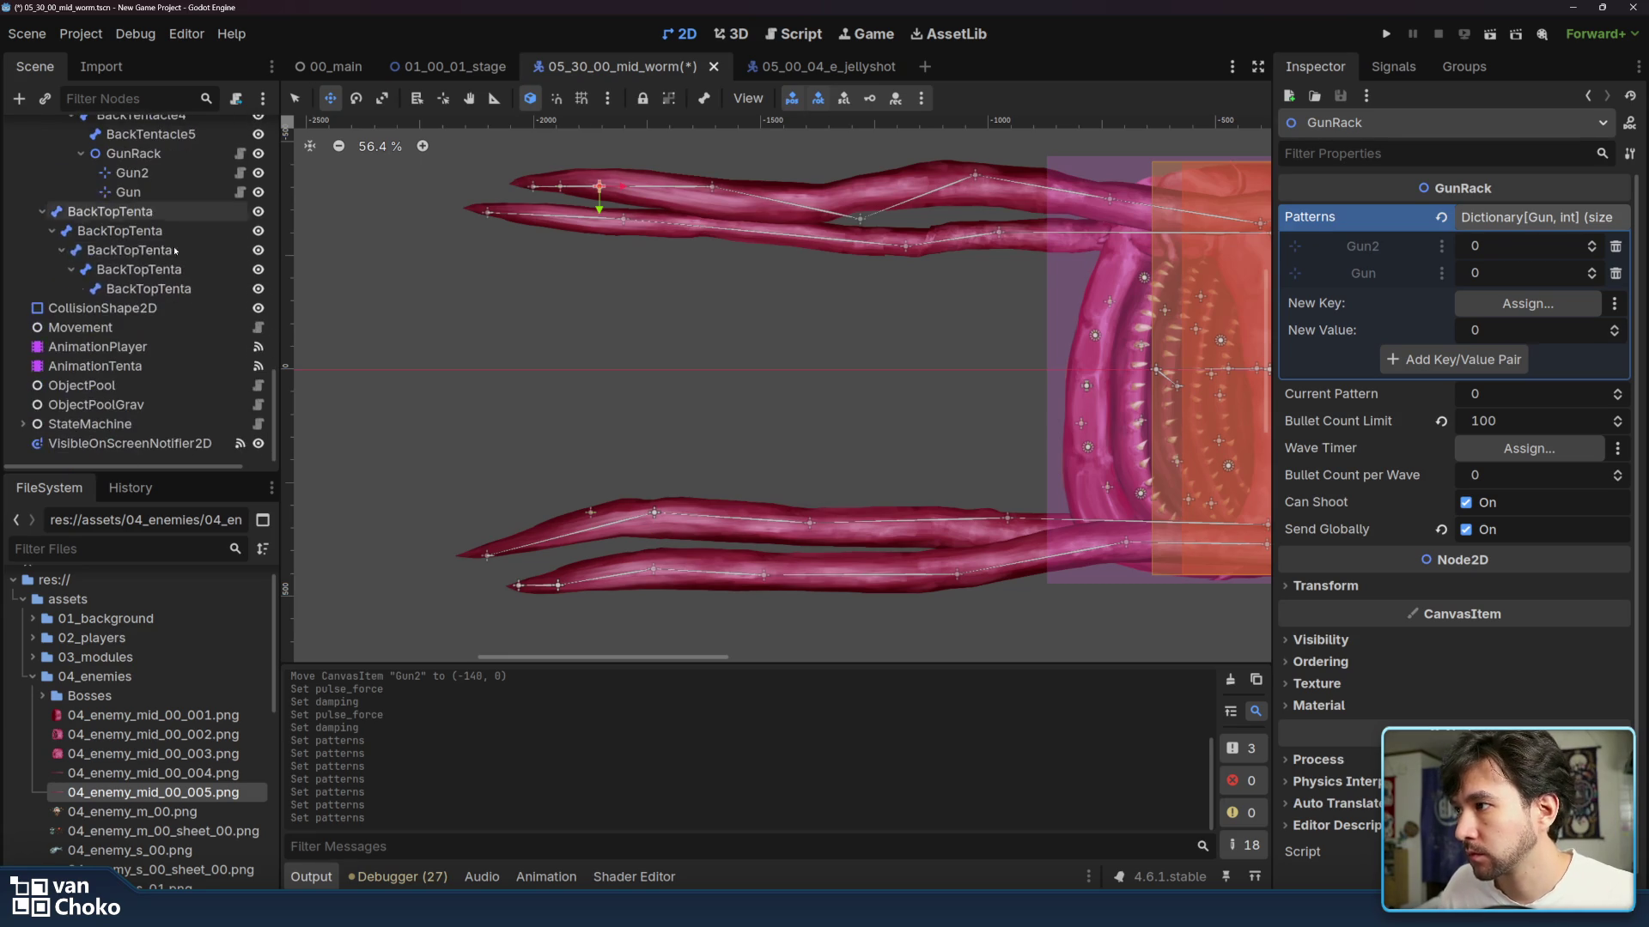
pyautogui.click(153, 270)
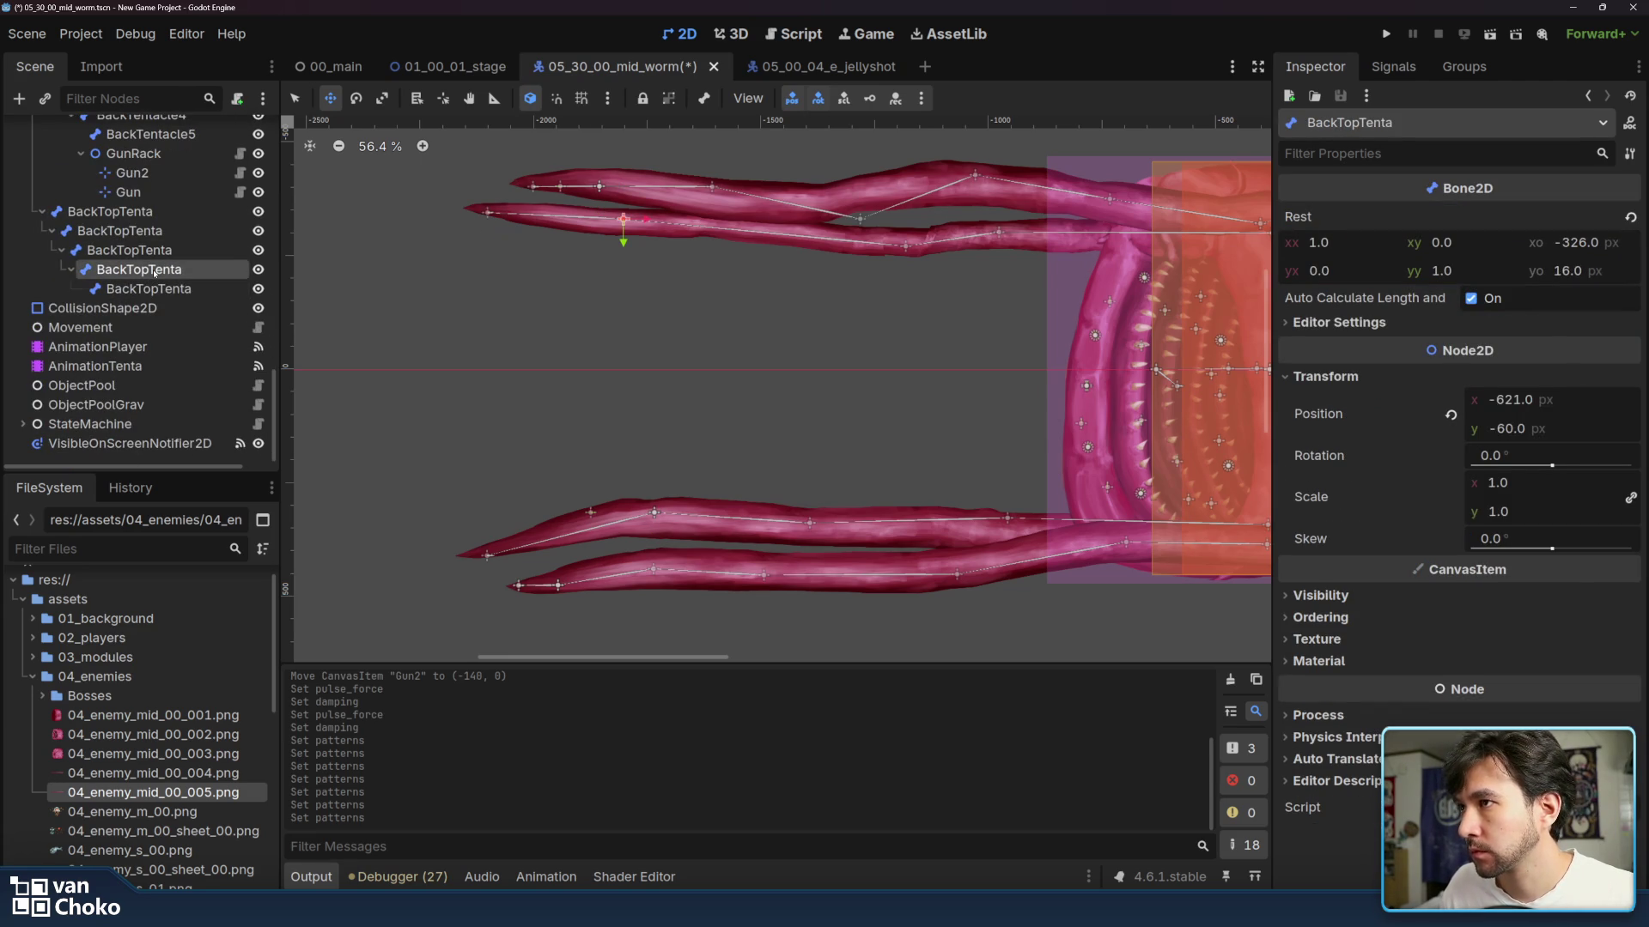
pyautogui.hotkey('ctrl', 'v')
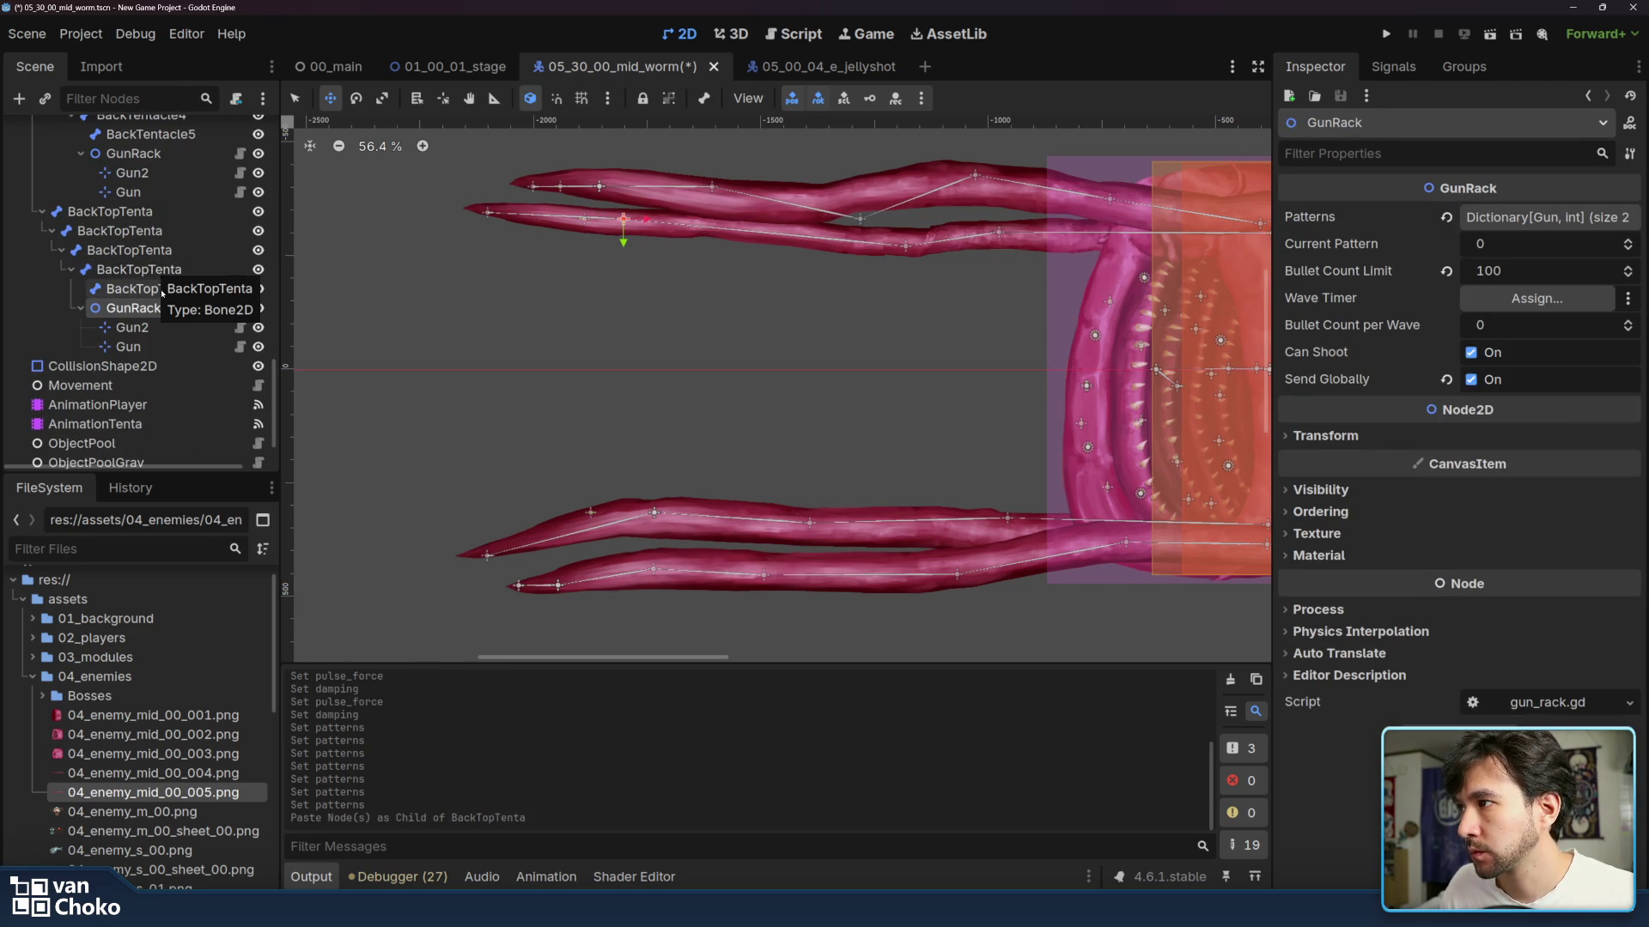
# - Move the pasted rack's Gun2 further out along the upper tentacle, to (-112, 0)
pyautogui.click(163, 327)
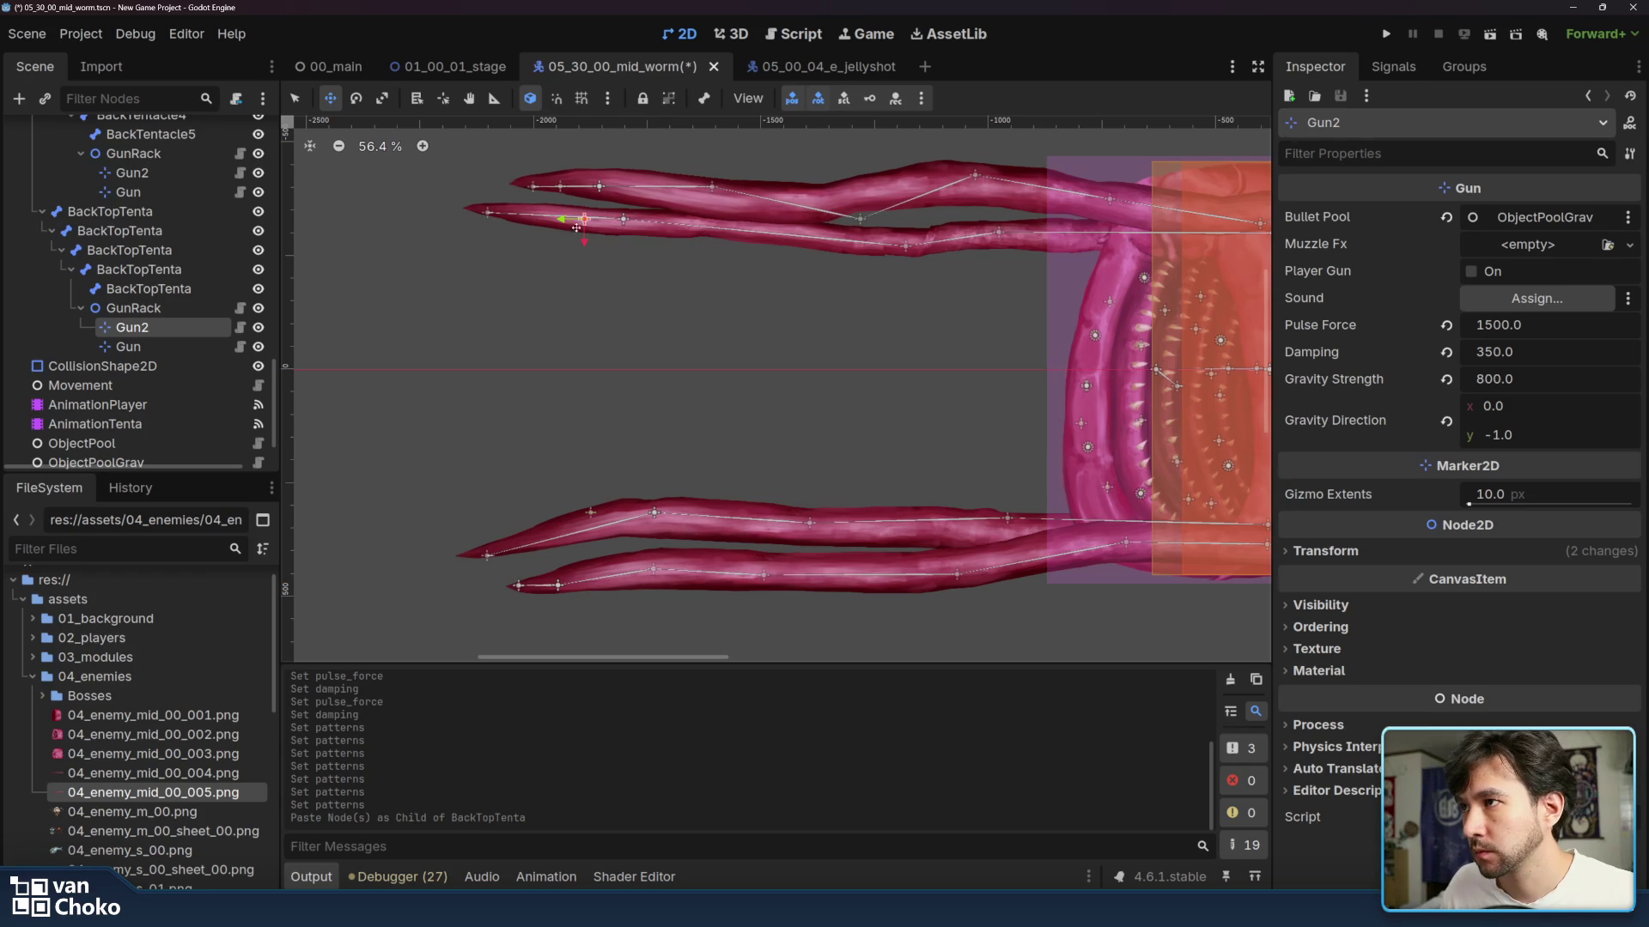
pyautogui.moveTo(563, 221); pyautogui.dragTo(551, 222)
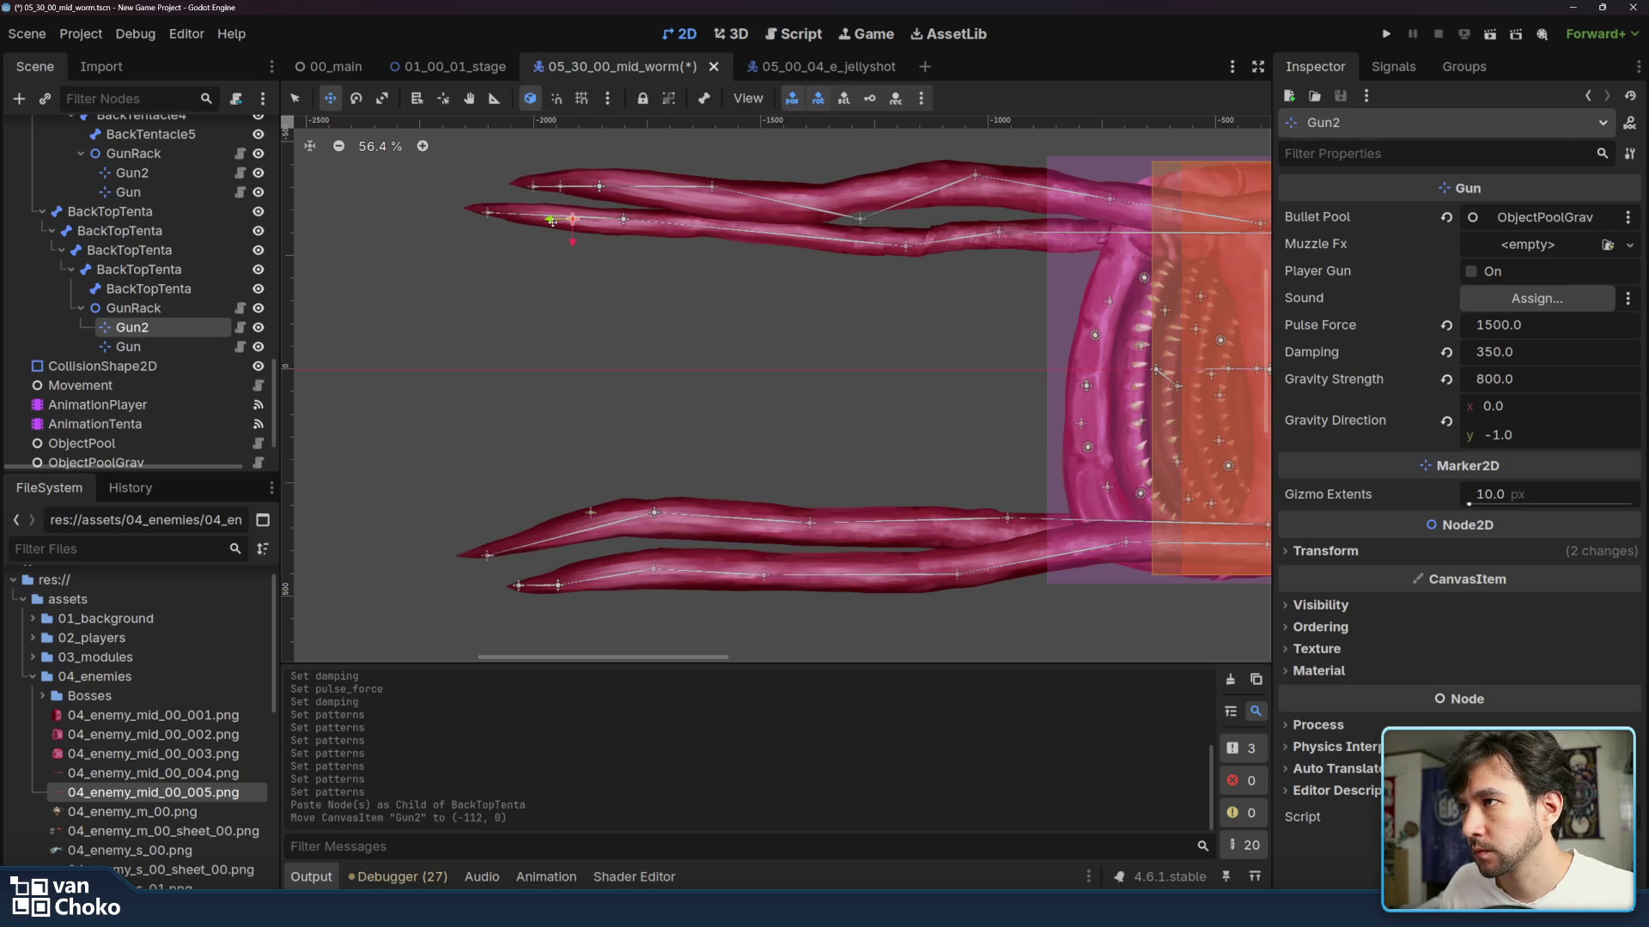
pyautogui.click(129, 346)
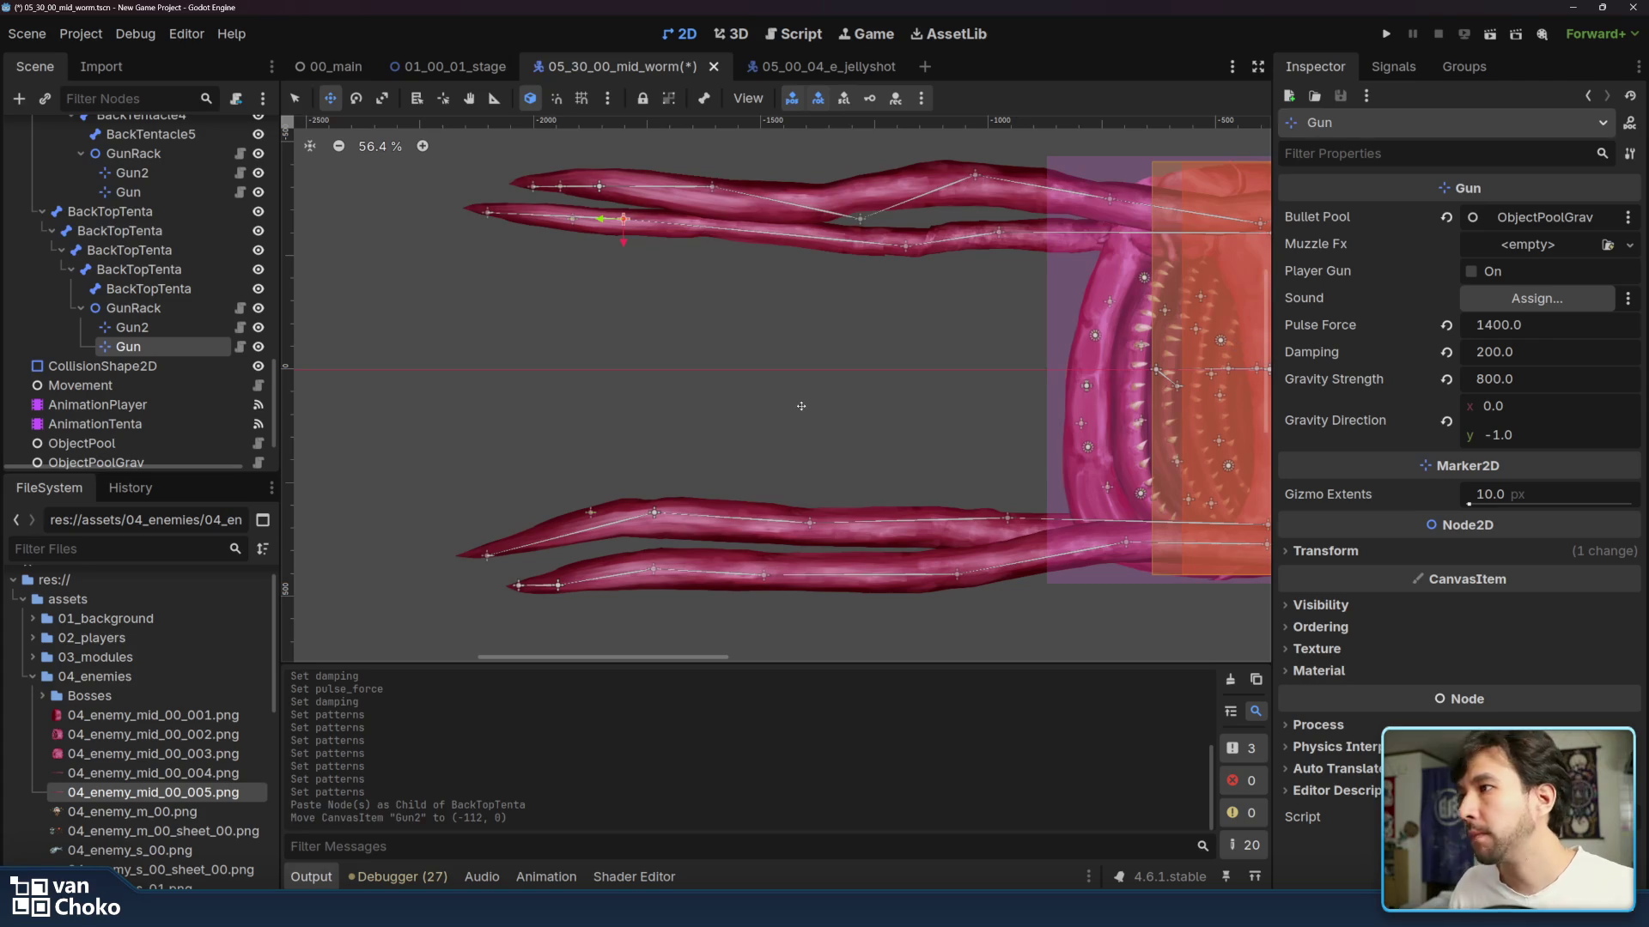
# - Set the pasted rack's Gun to Pulse Force 1500 and Damping 250
pyautogui.click(1551, 333)
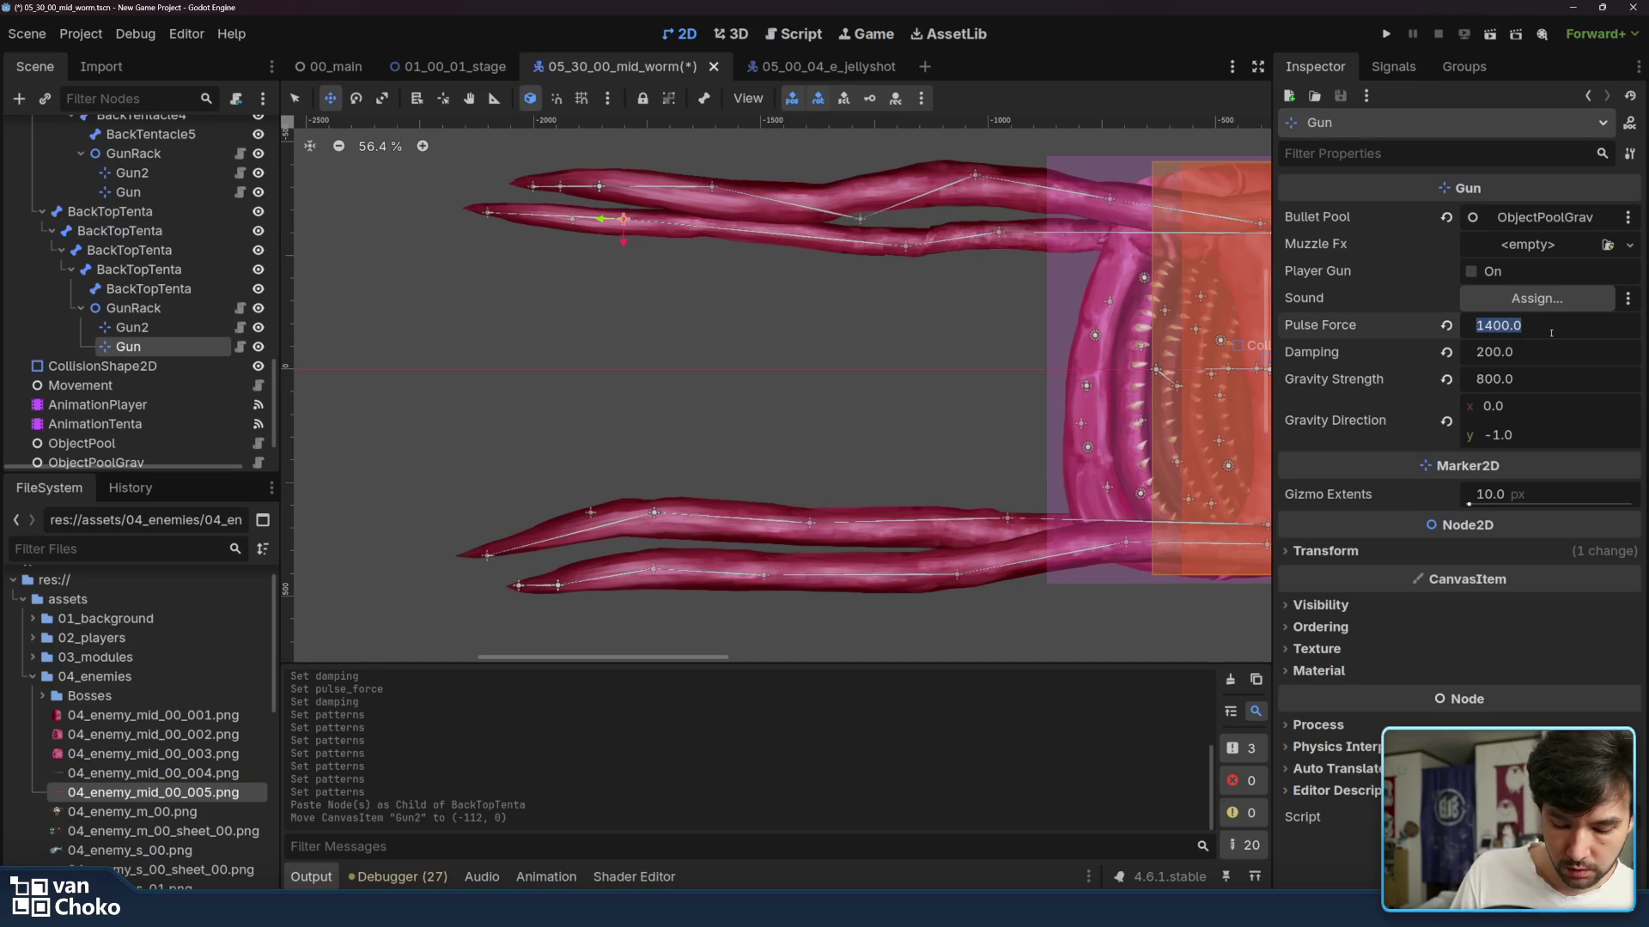
pyautogui.write('15')
pyautogui.click(1551, 352)
pyautogui.write('250')
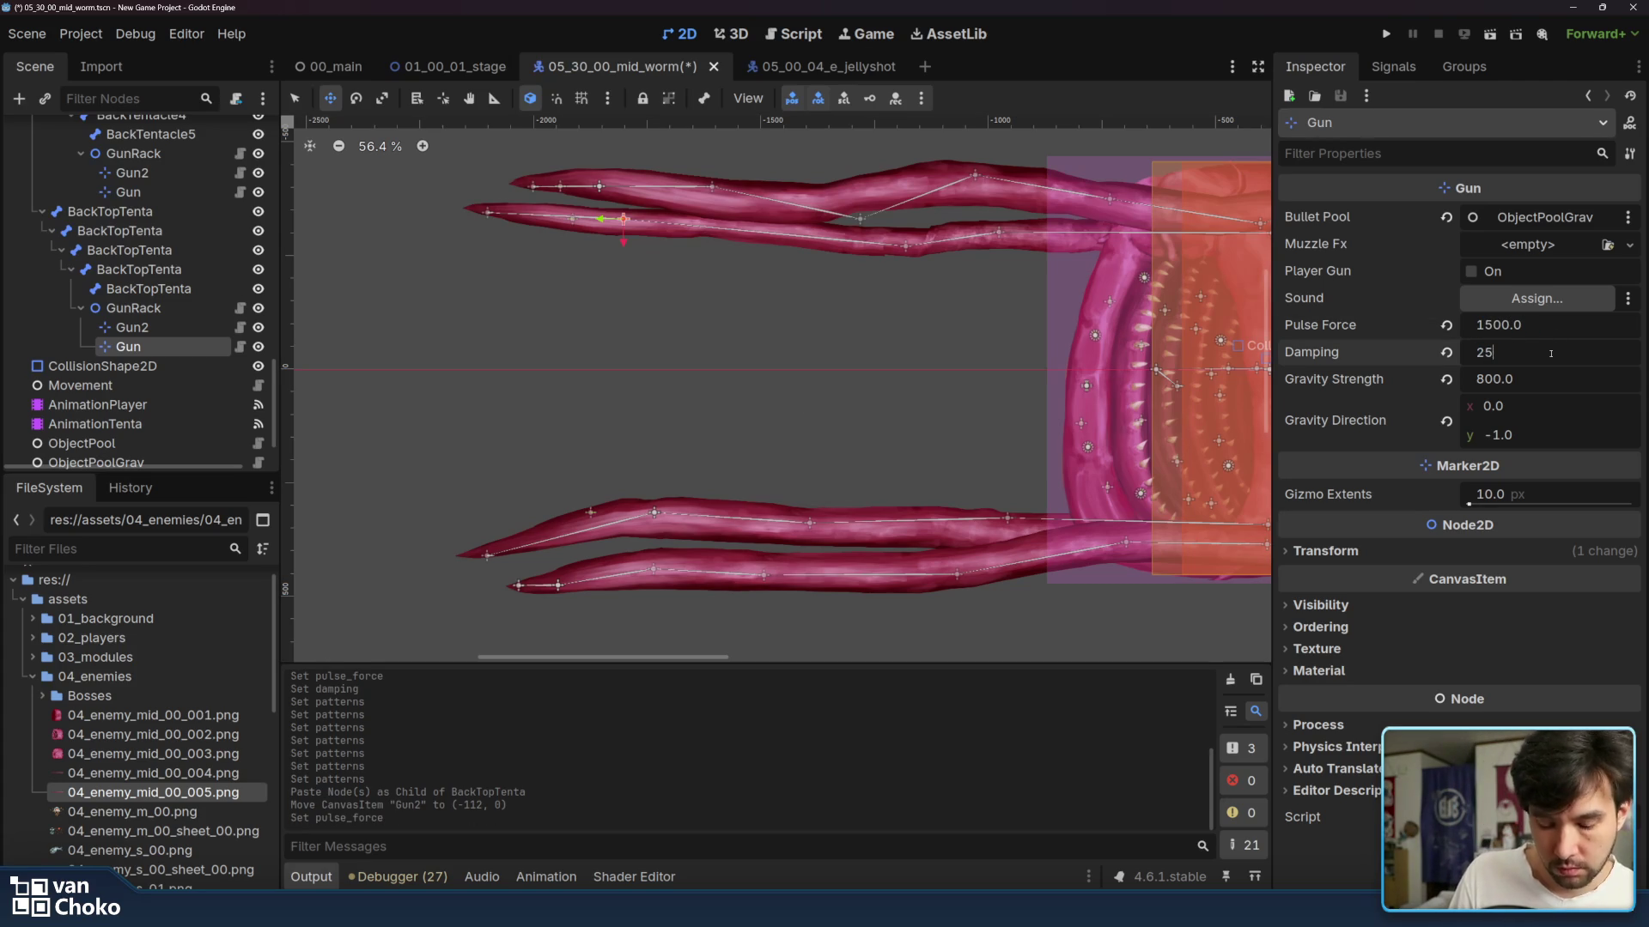
pyautogui.press('Return')
# - Give the pasted Gun2 Pulse Force 1300 and Damping 200
pyautogui.click(573, 220)
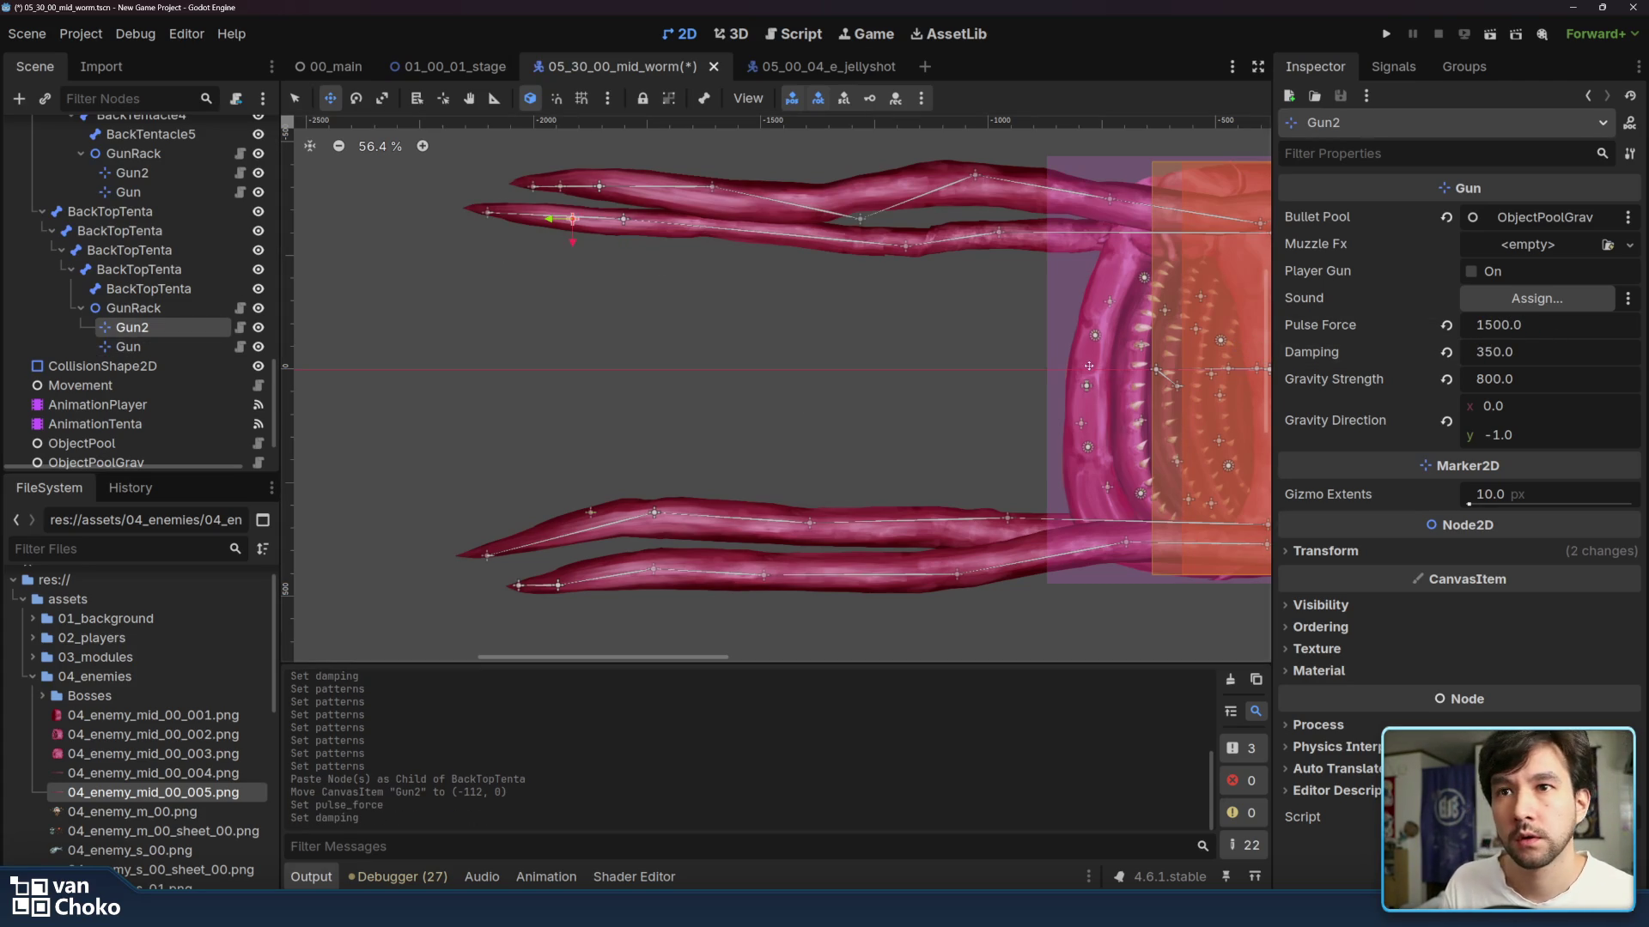
pyautogui.click(1517, 327)
pyautogui.write('13')
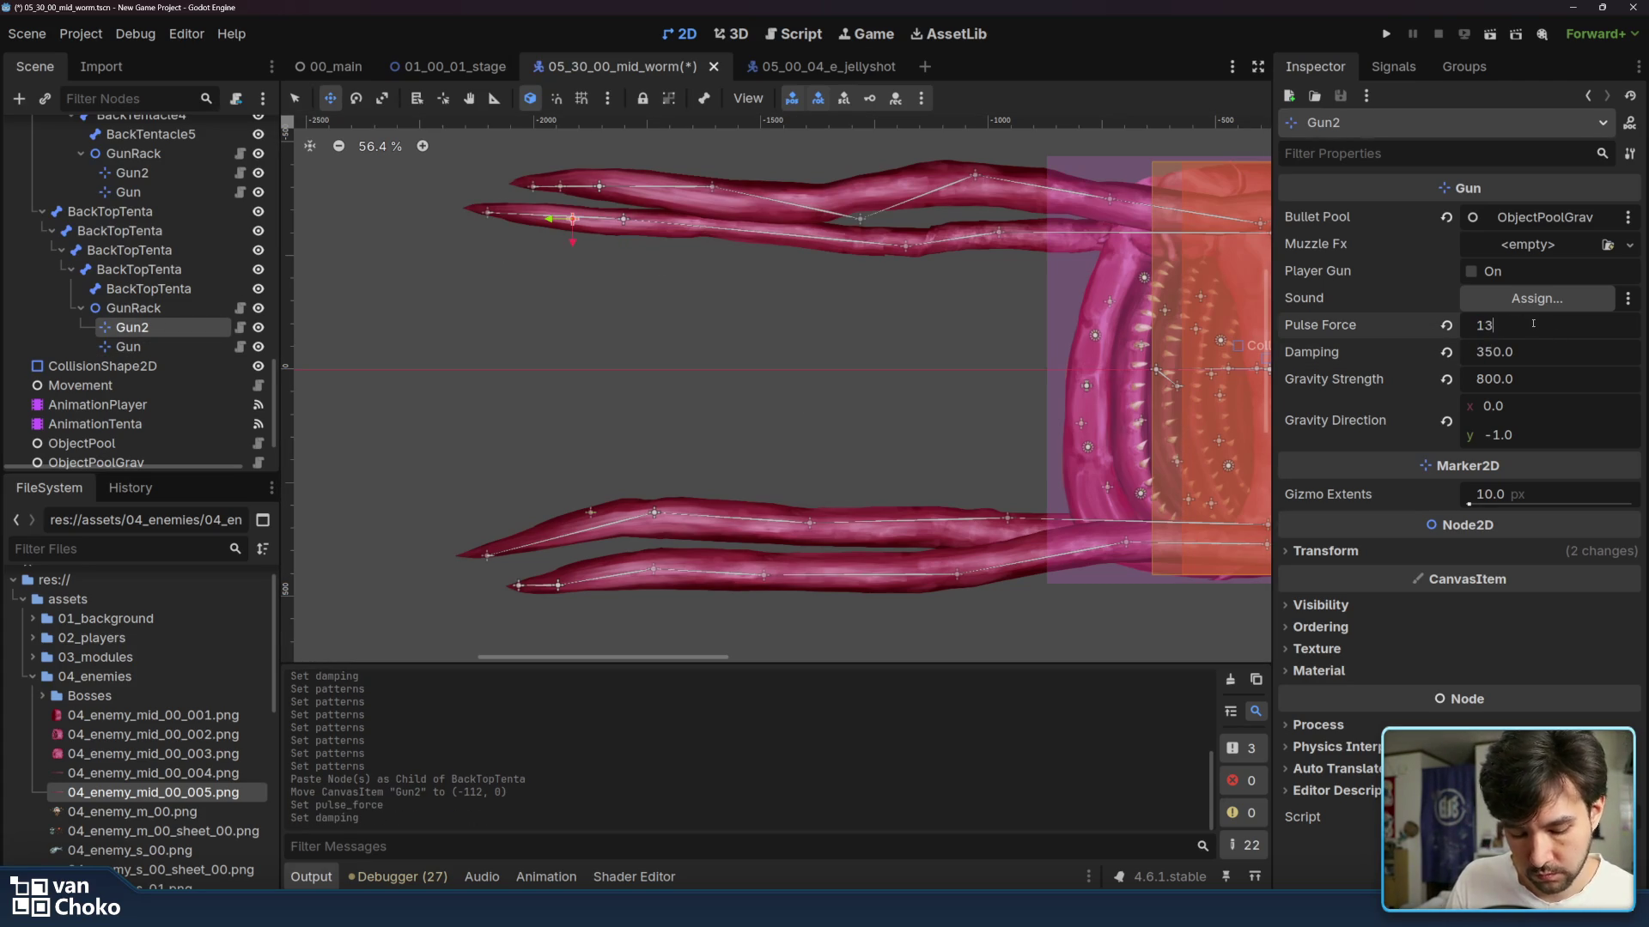
pyautogui.click(1529, 354)
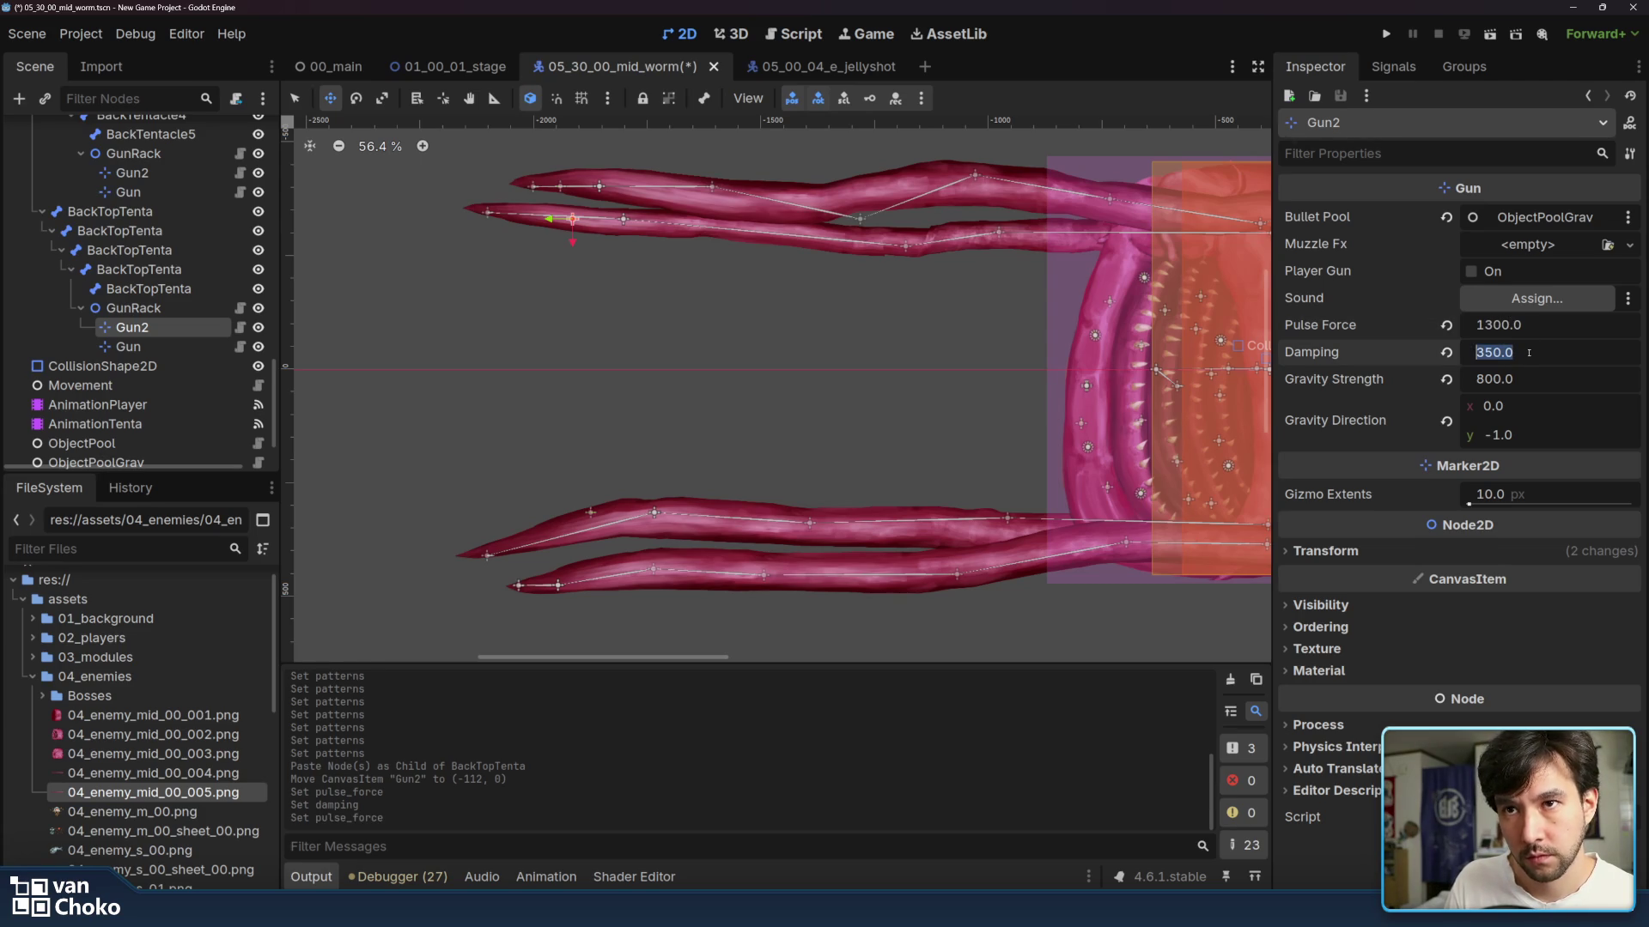
pyautogui.write('200')
pyautogui.press('Return')
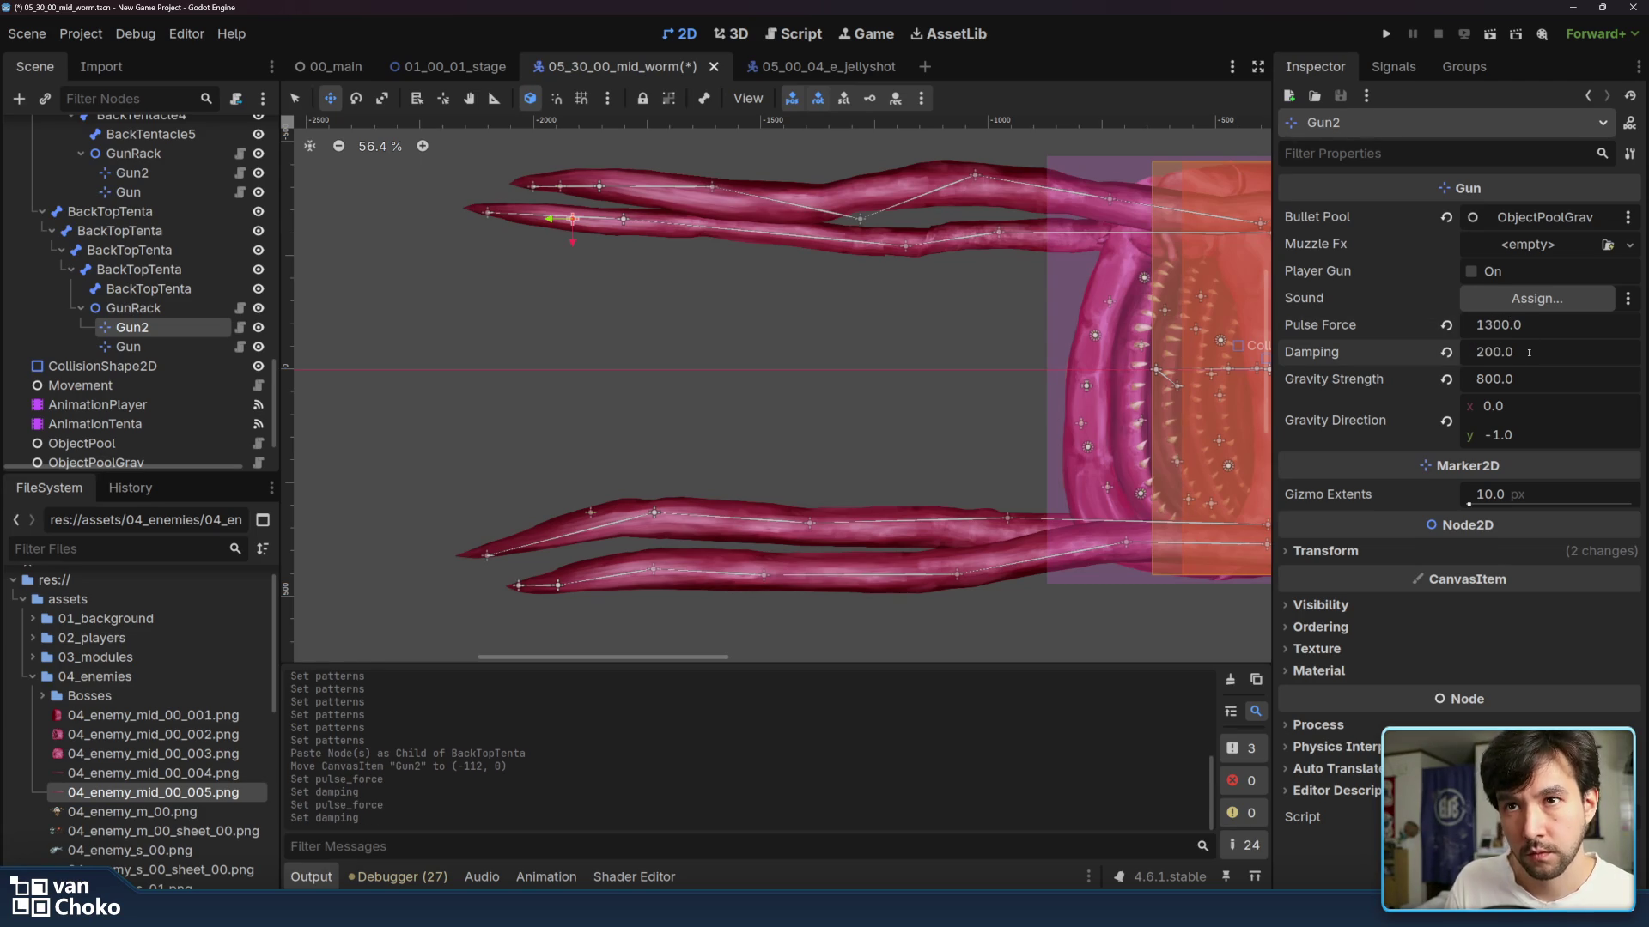
# - Clear the BackTopTenta GunRack's old Patterns entries and add its own Gun2 as a key
pyautogui.click(133, 308)
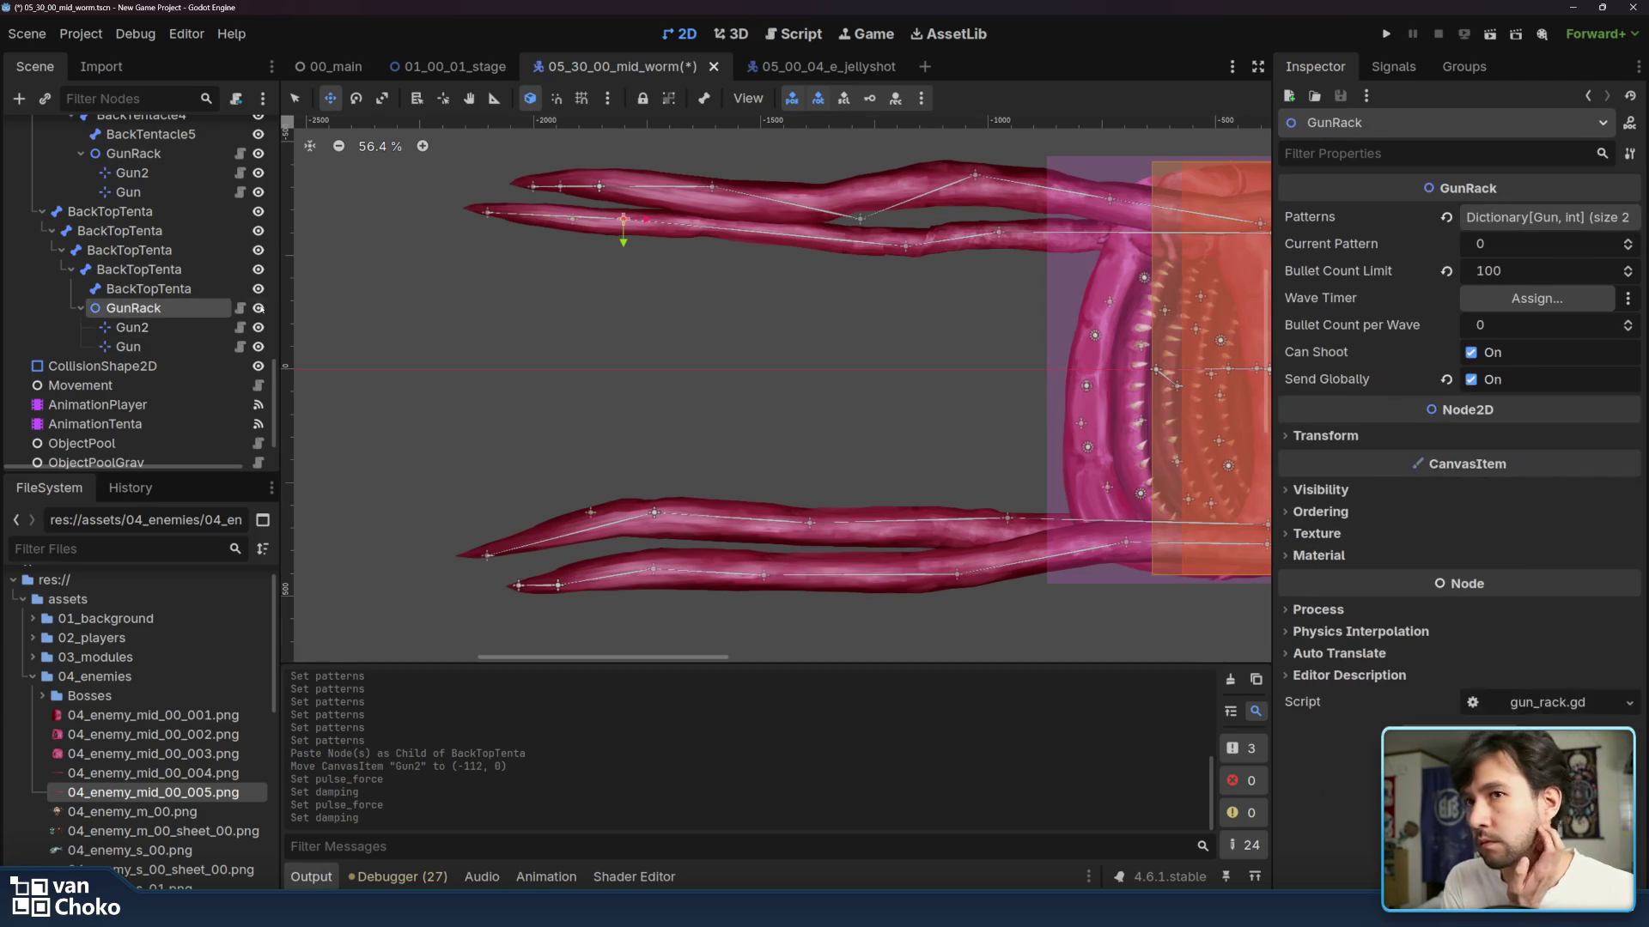
pyautogui.click(1498, 217)
pyautogui.click(1615, 246)
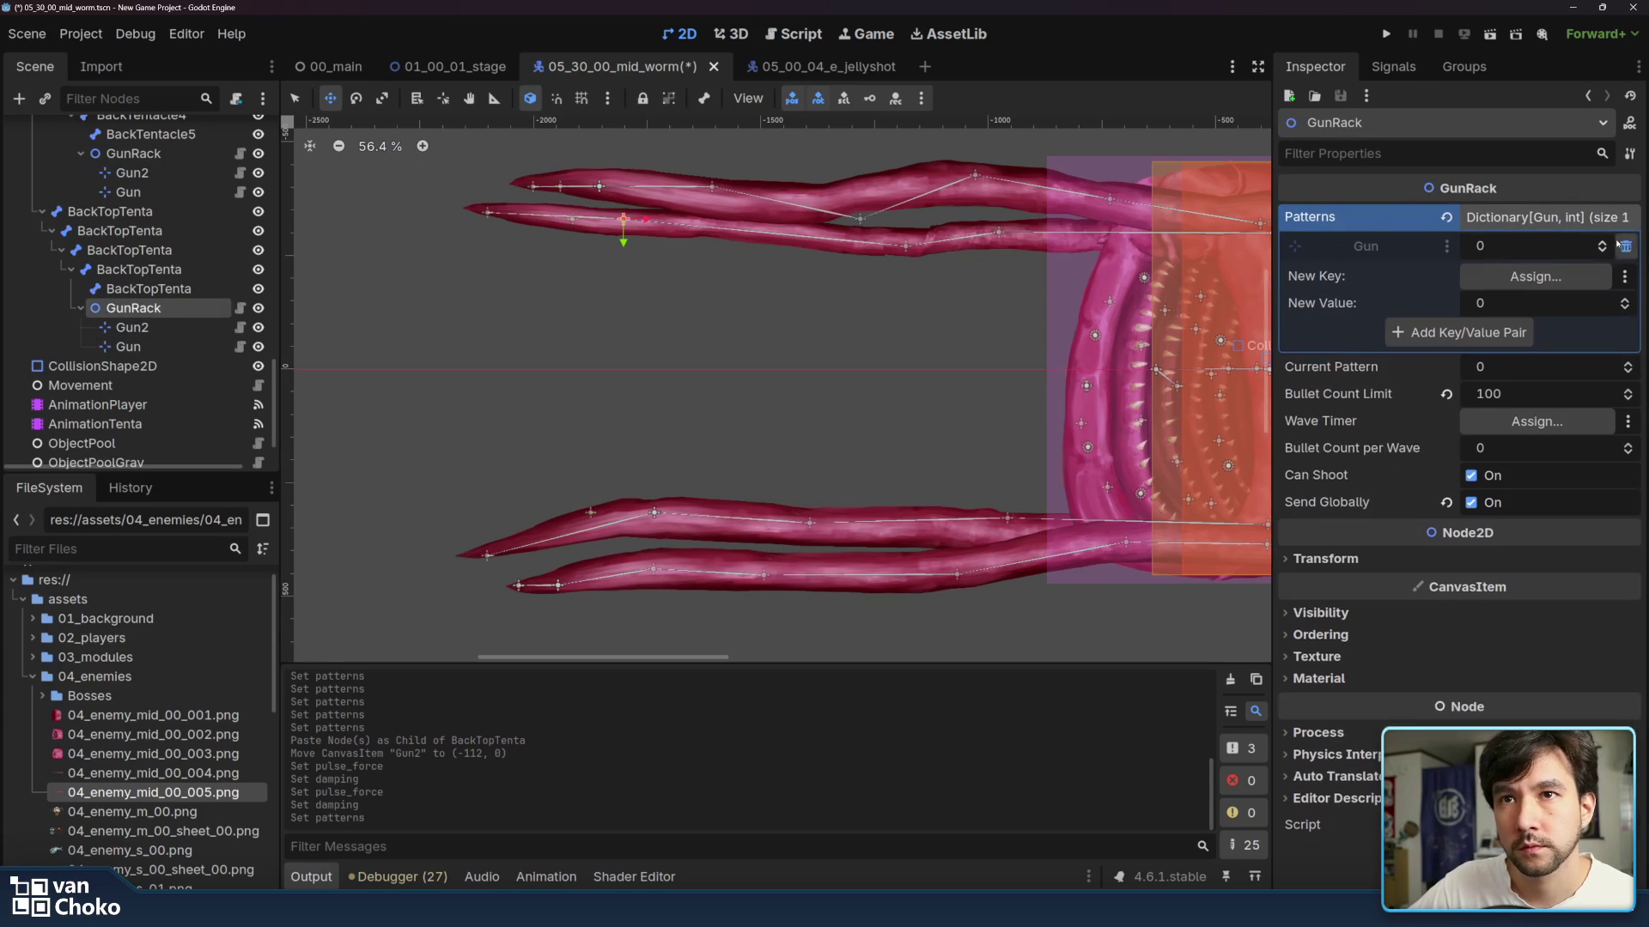
pyautogui.click(1615, 246)
pyautogui.click(1536, 249)
pyautogui.scroll(-12, 765, 658)
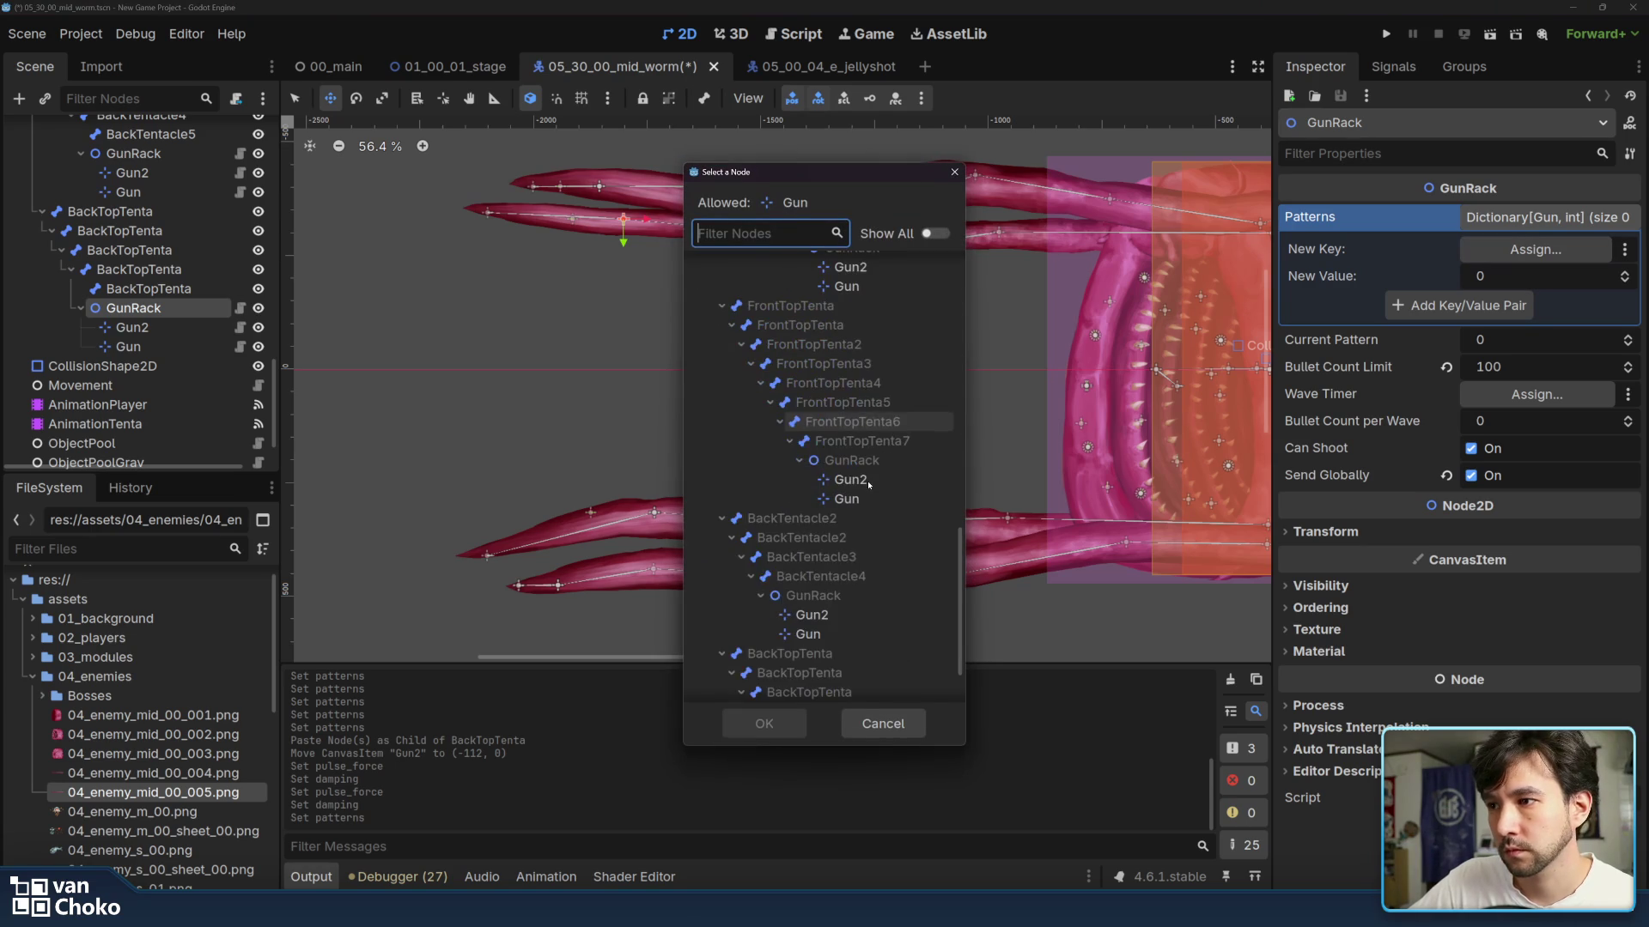
pyautogui.click(799, 668)
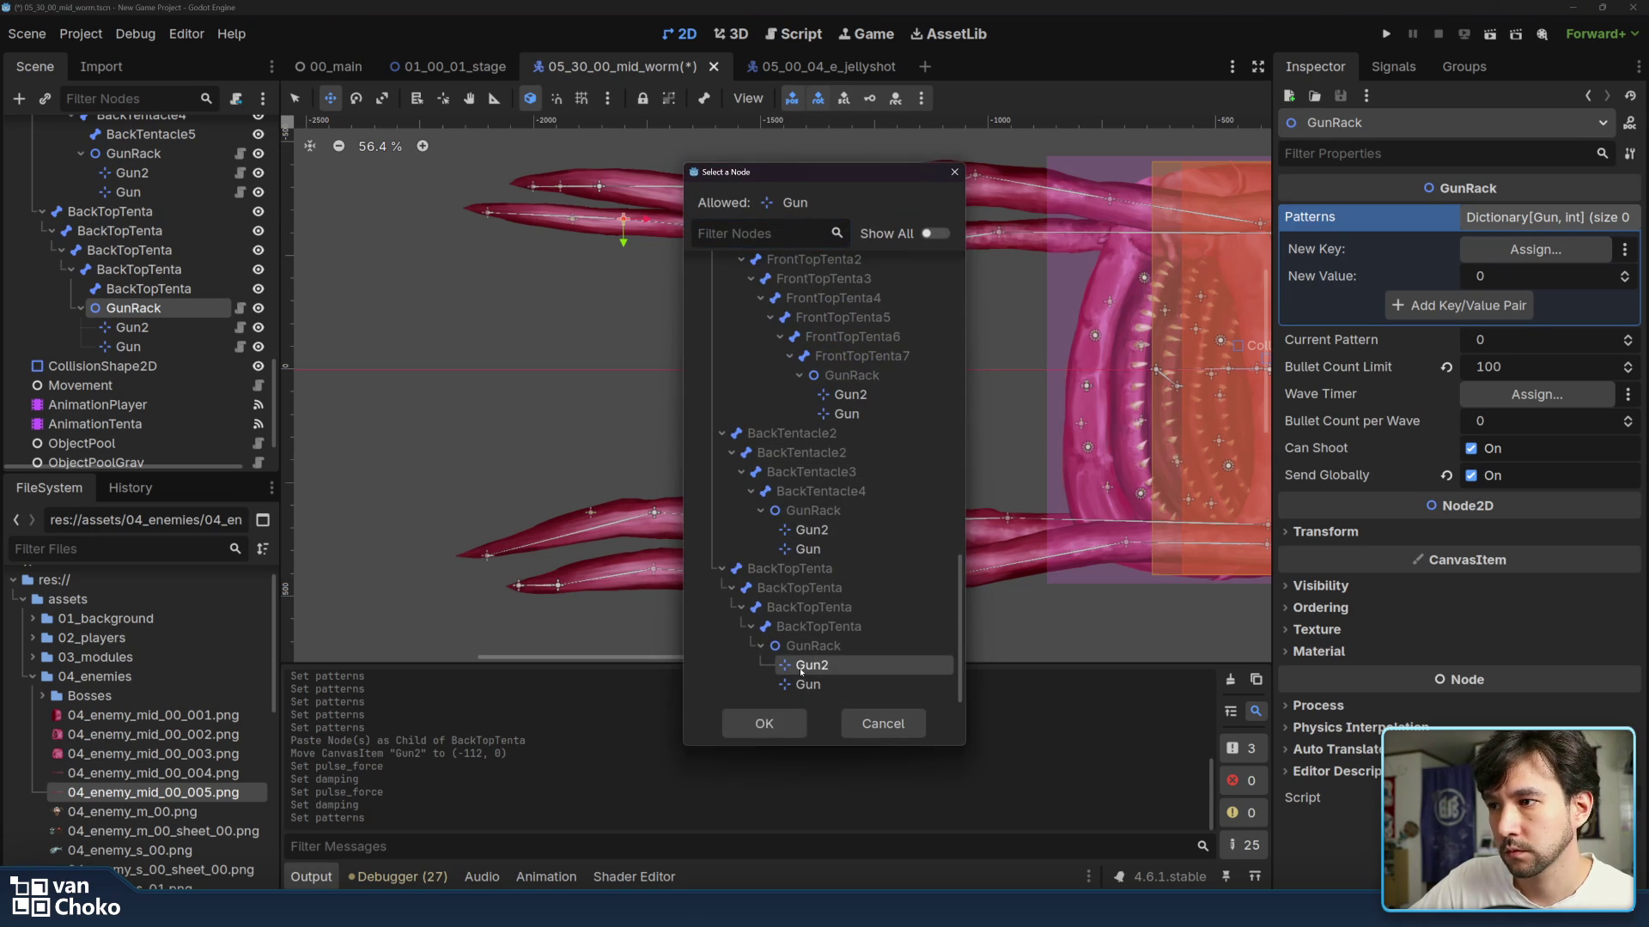
pyautogui.doubleClick(800, 667)
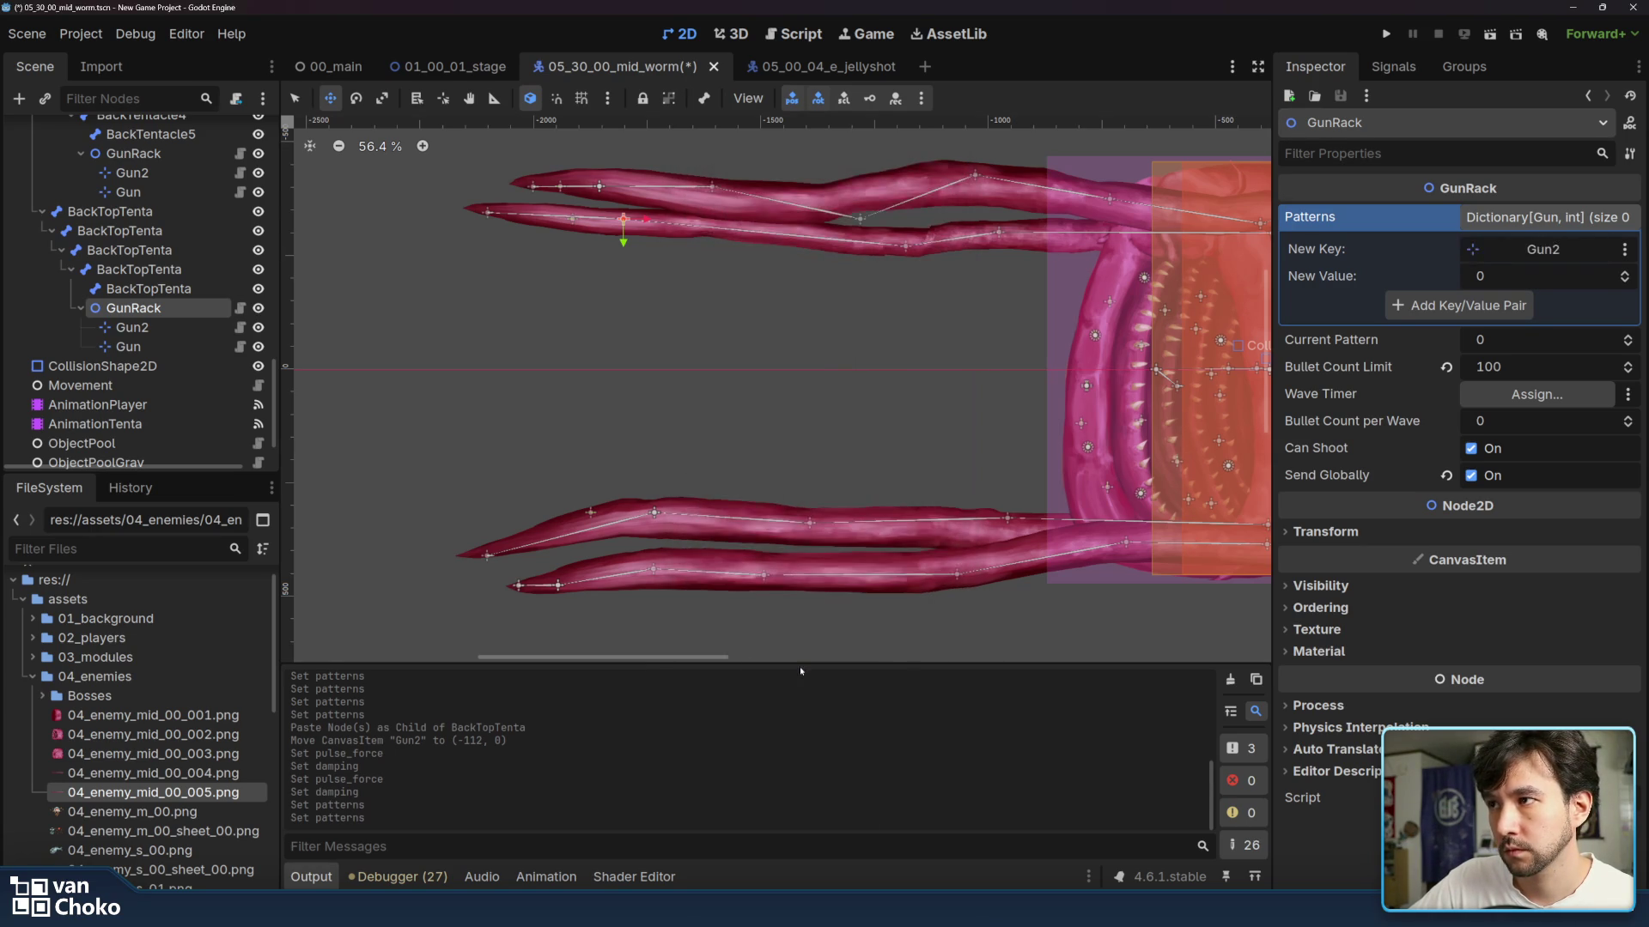
pyautogui.click(1459, 306)
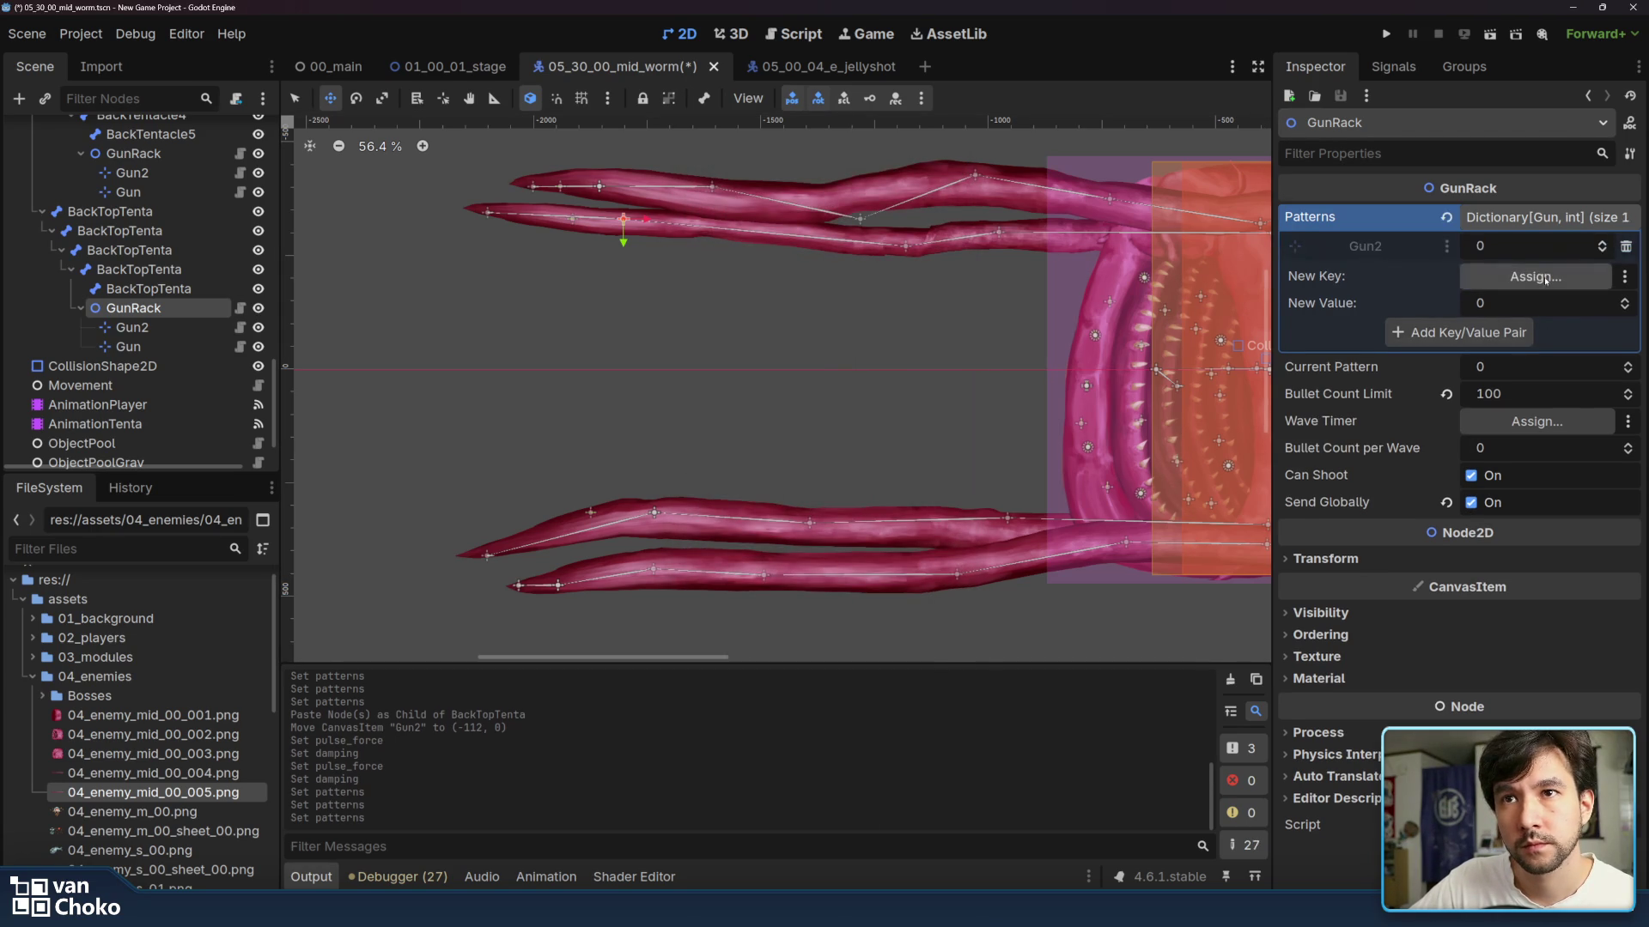
# - Add this tentacle's Gun as the second Patterns key, set to 0
pyautogui.click(1535, 276)
pyautogui.doubleClick(876, 685)
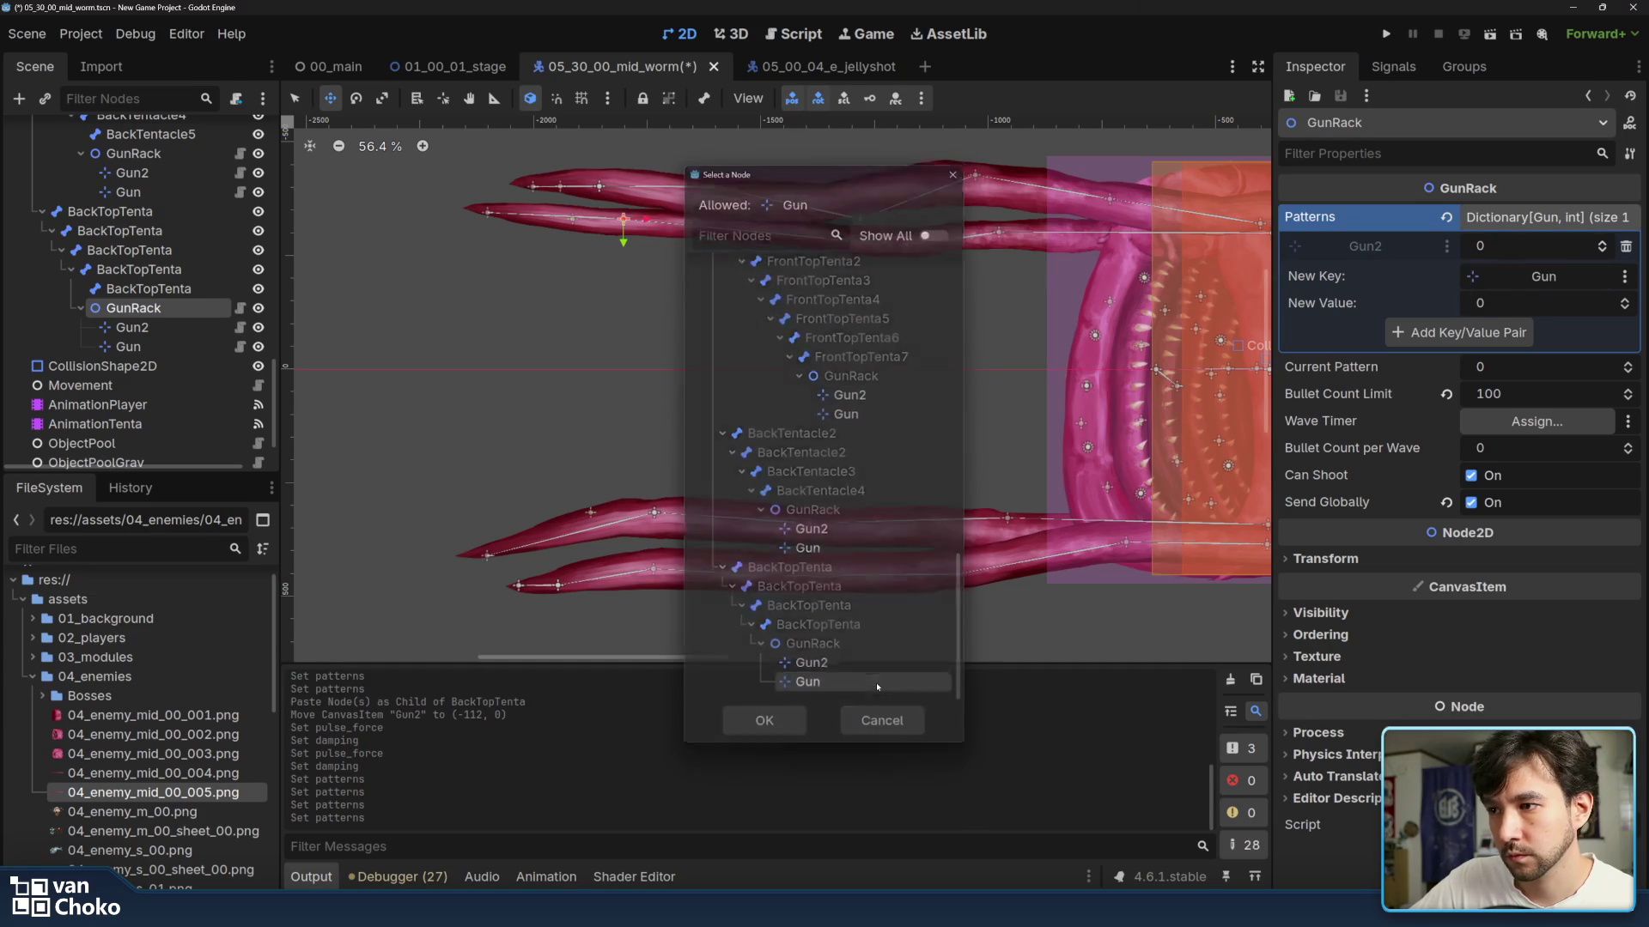
pyautogui.click(1525, 331)
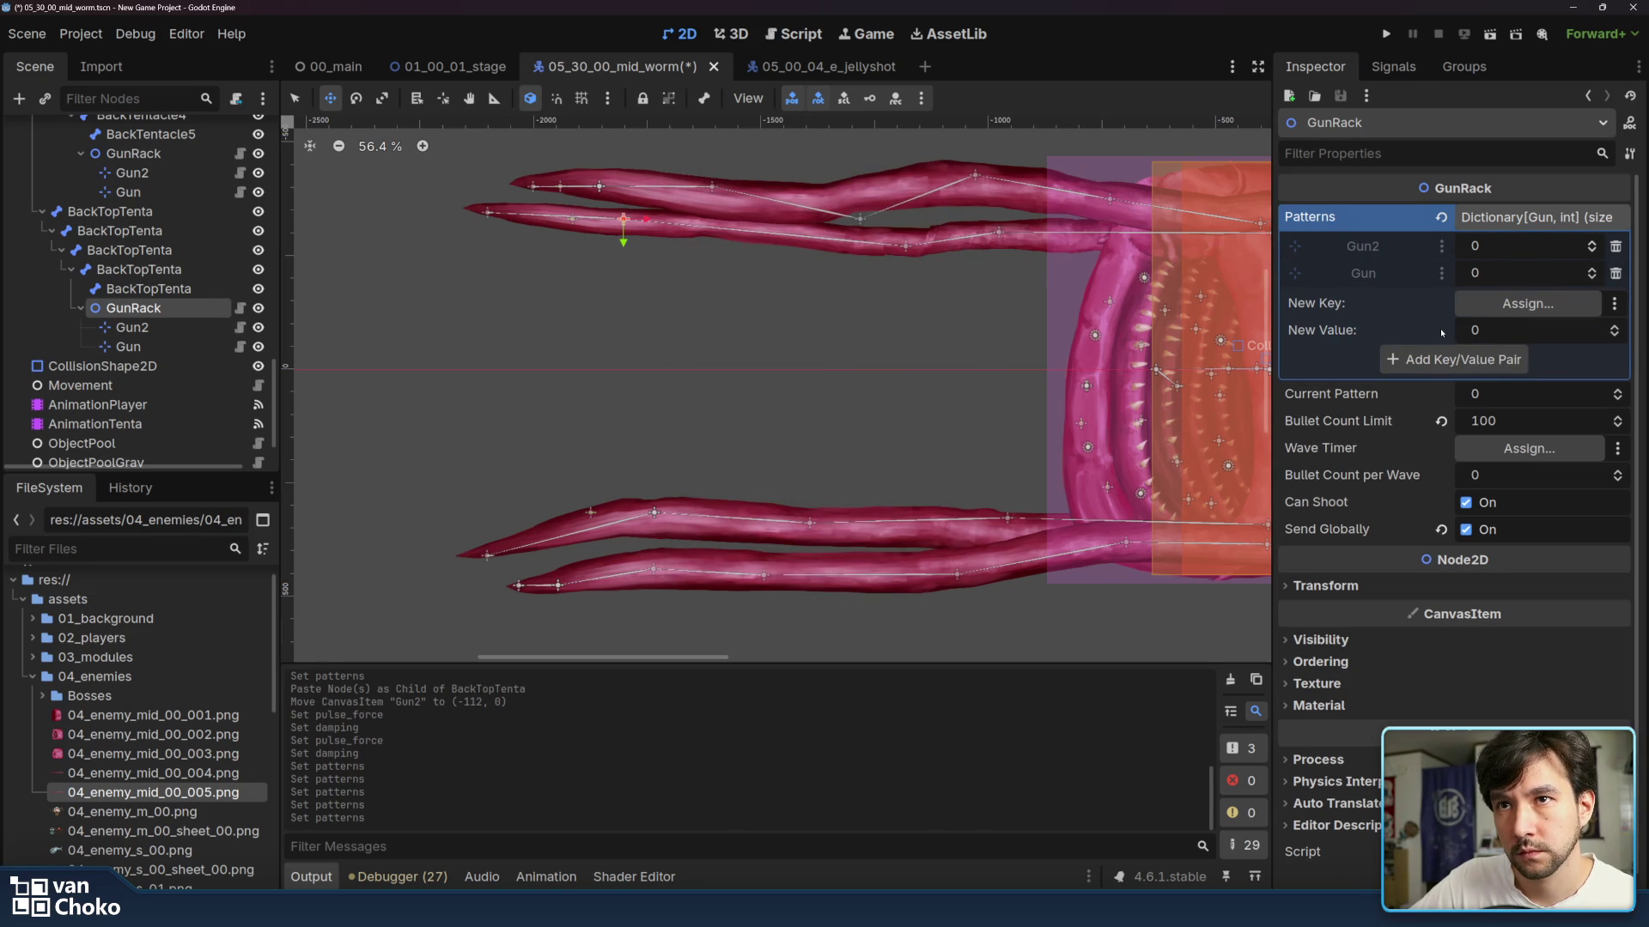
pyautogui.click(1537, 217)
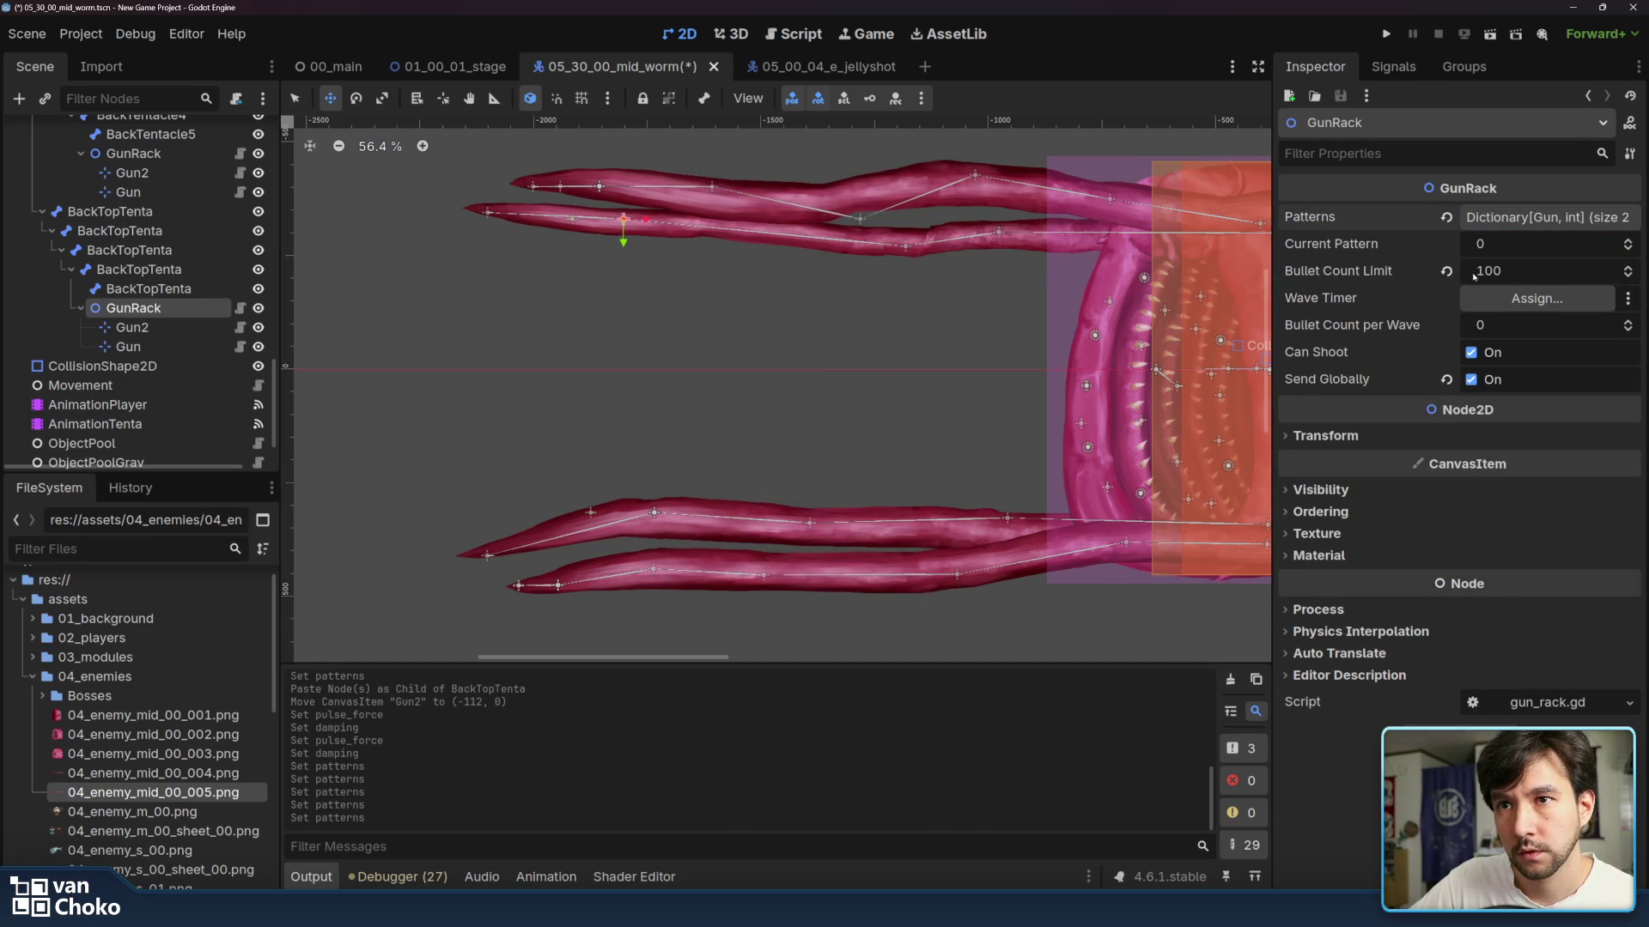
# - Compare Gun2's and Gun's firing settings, then return to the GunRack
pyautogui.click(146, 328)
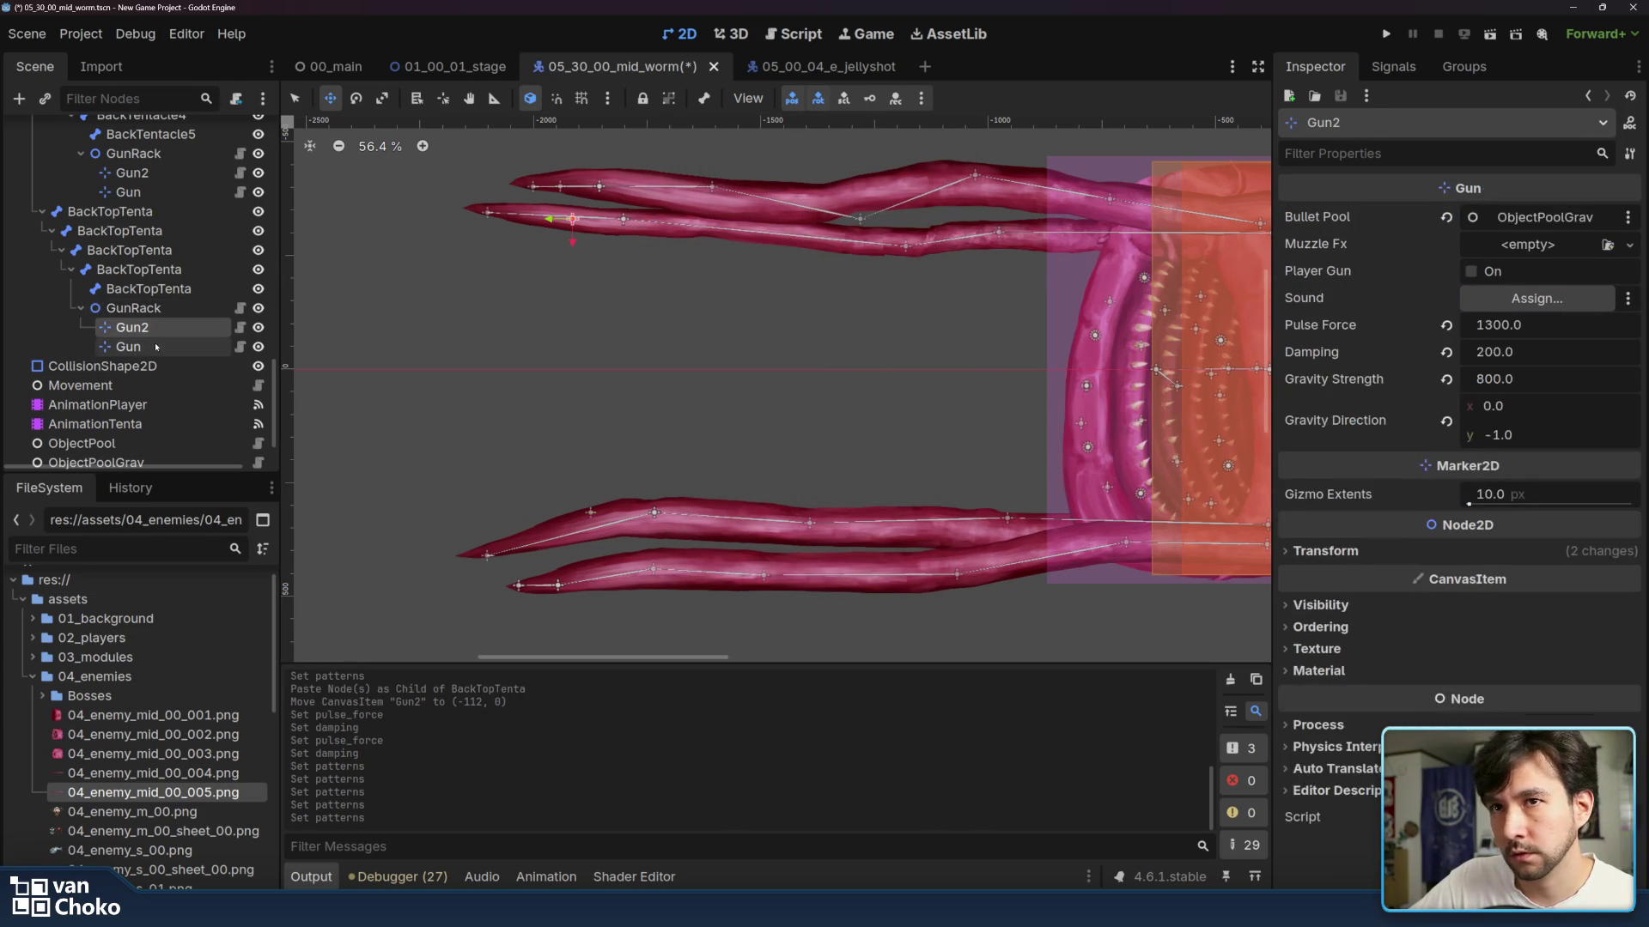
pyautogui.click(158, 346)
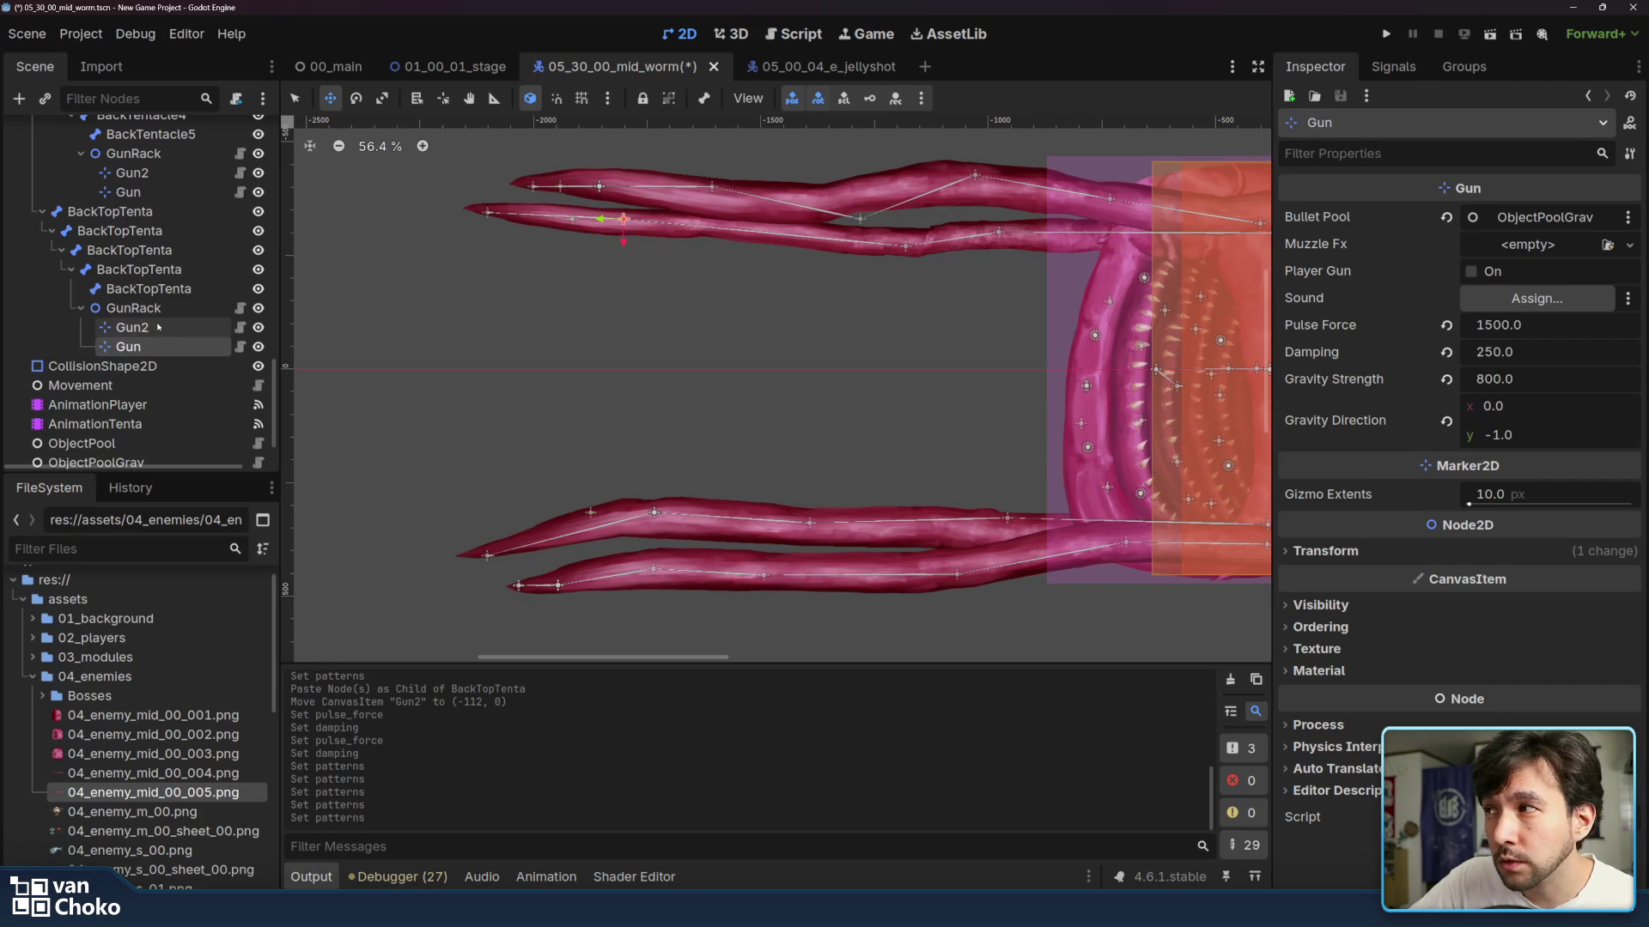
pyautogui.click(136, 307)
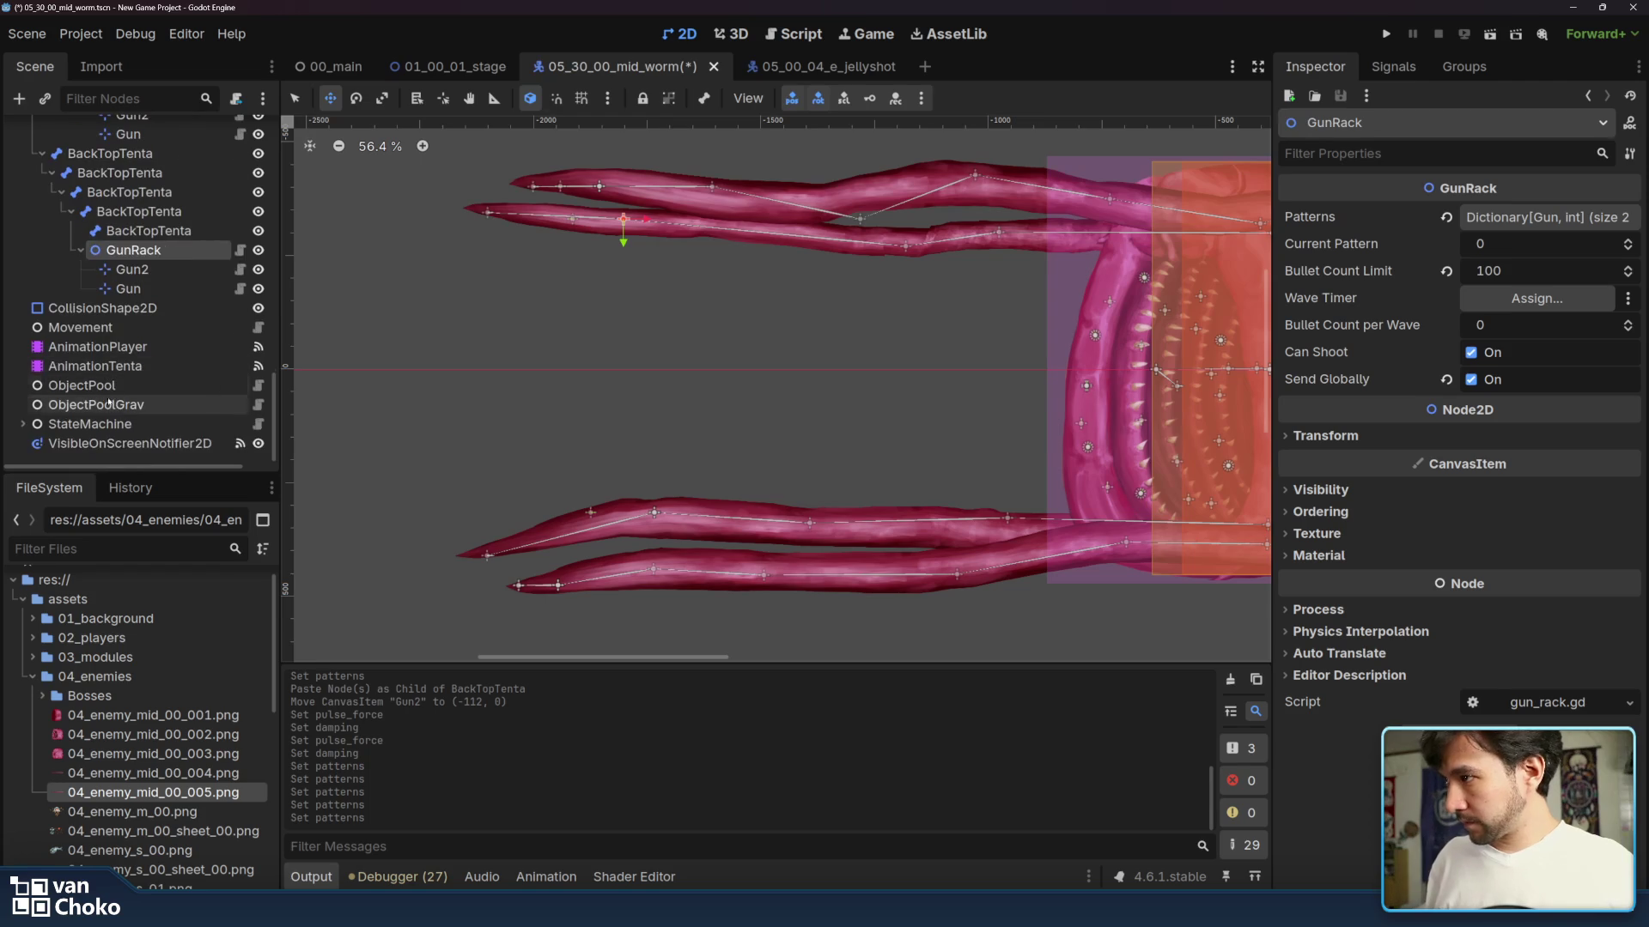
pyautogui.scroll(-2, 119, 364)
# - Add a Call Method track for the BackTentacle GunRack and paste the activate() keys onto it
pyautogui.click(119, 365)
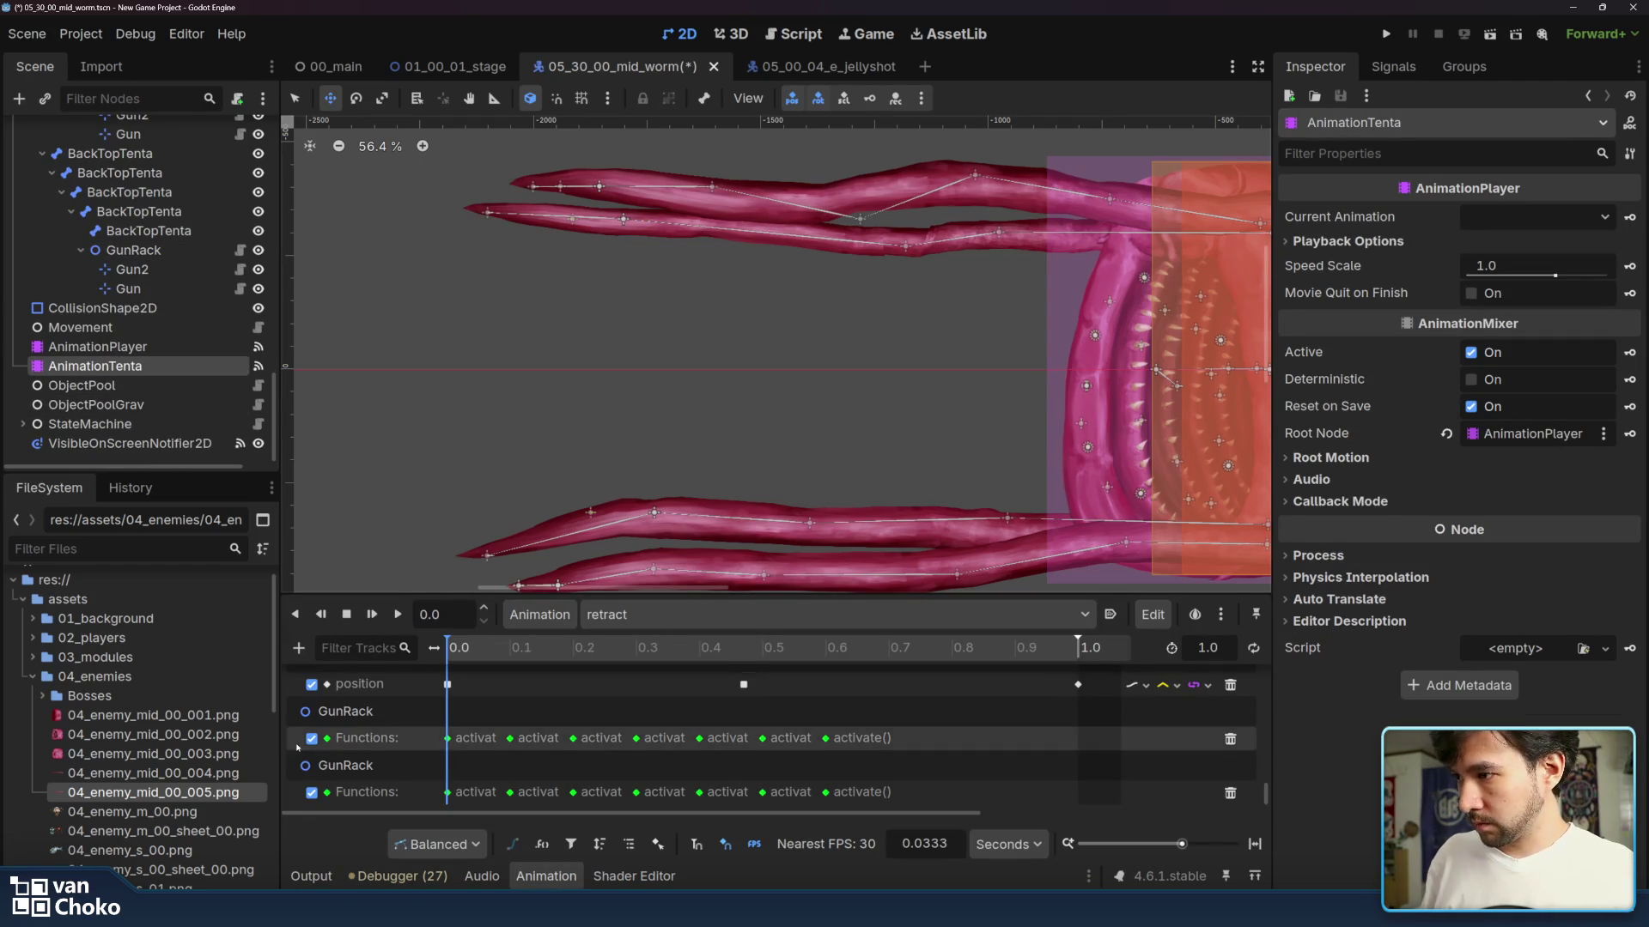
pyautogui.click(298, 648)
pyautogui.click(375, 778)
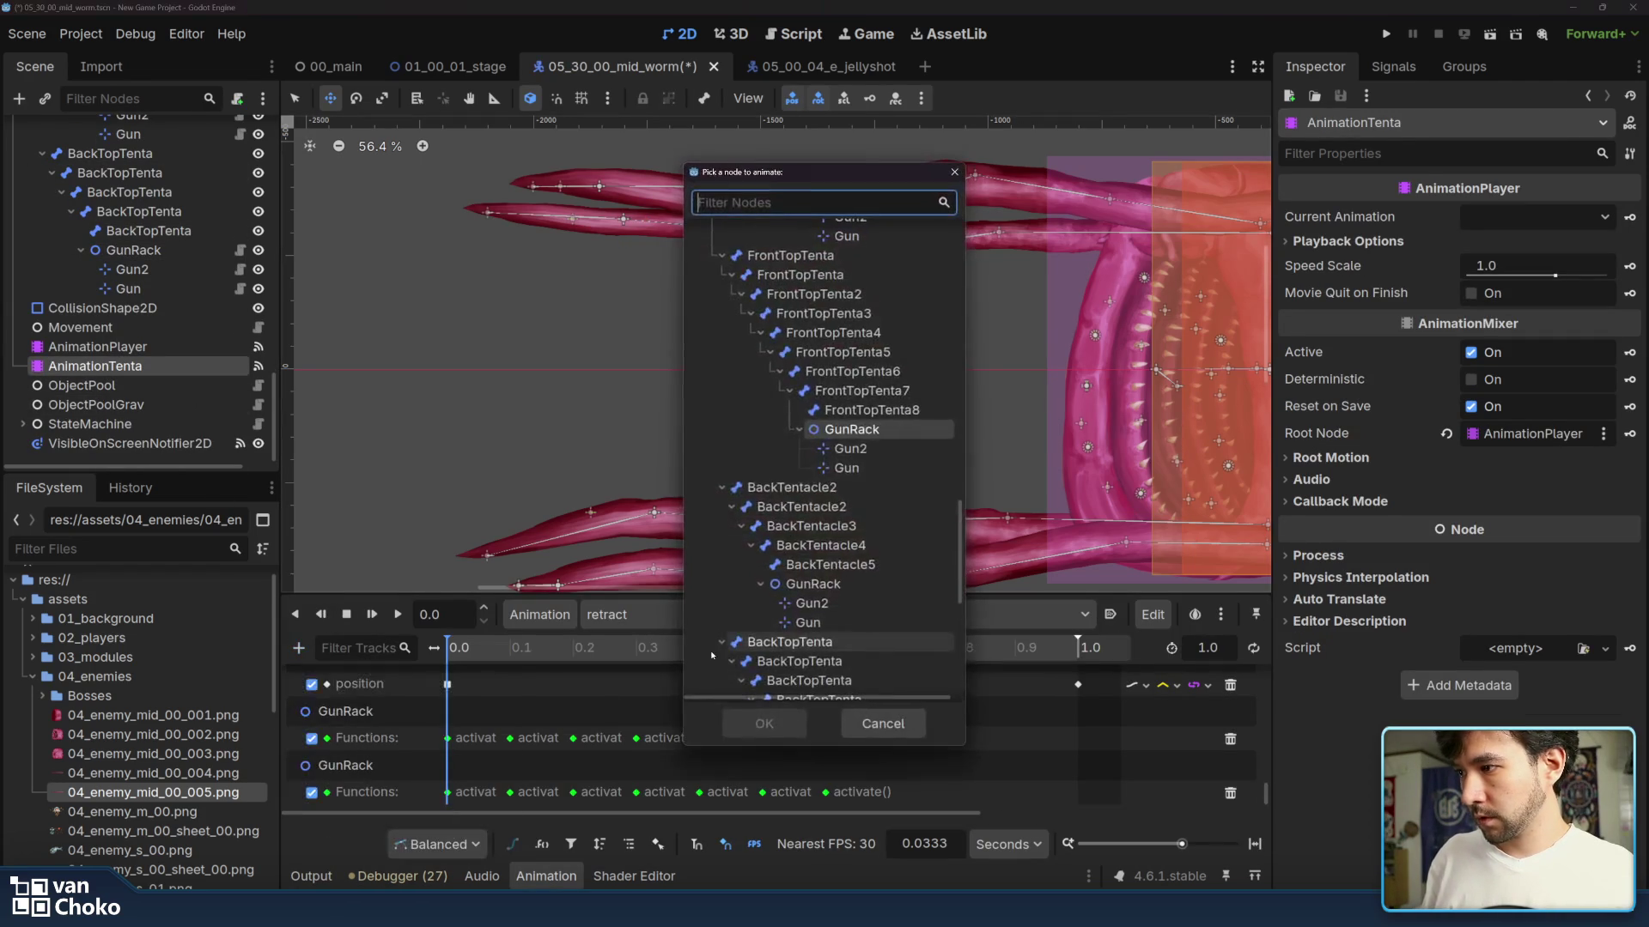
pyautogui.click(828, 584)
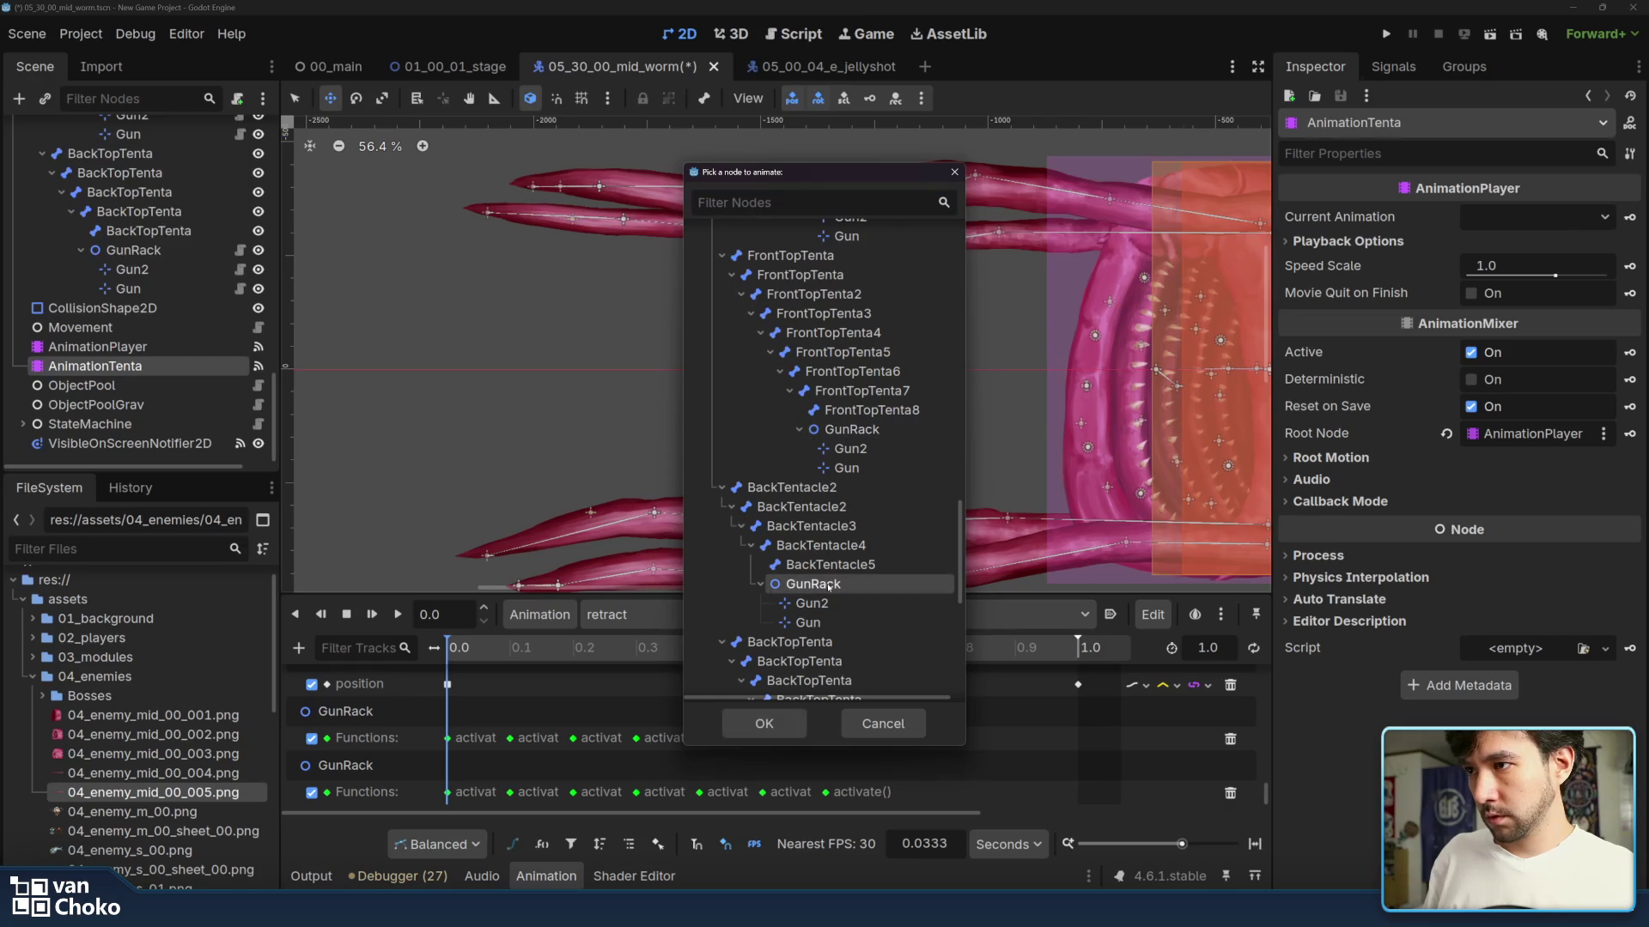
pyautogui.doubleClick(828, 584)
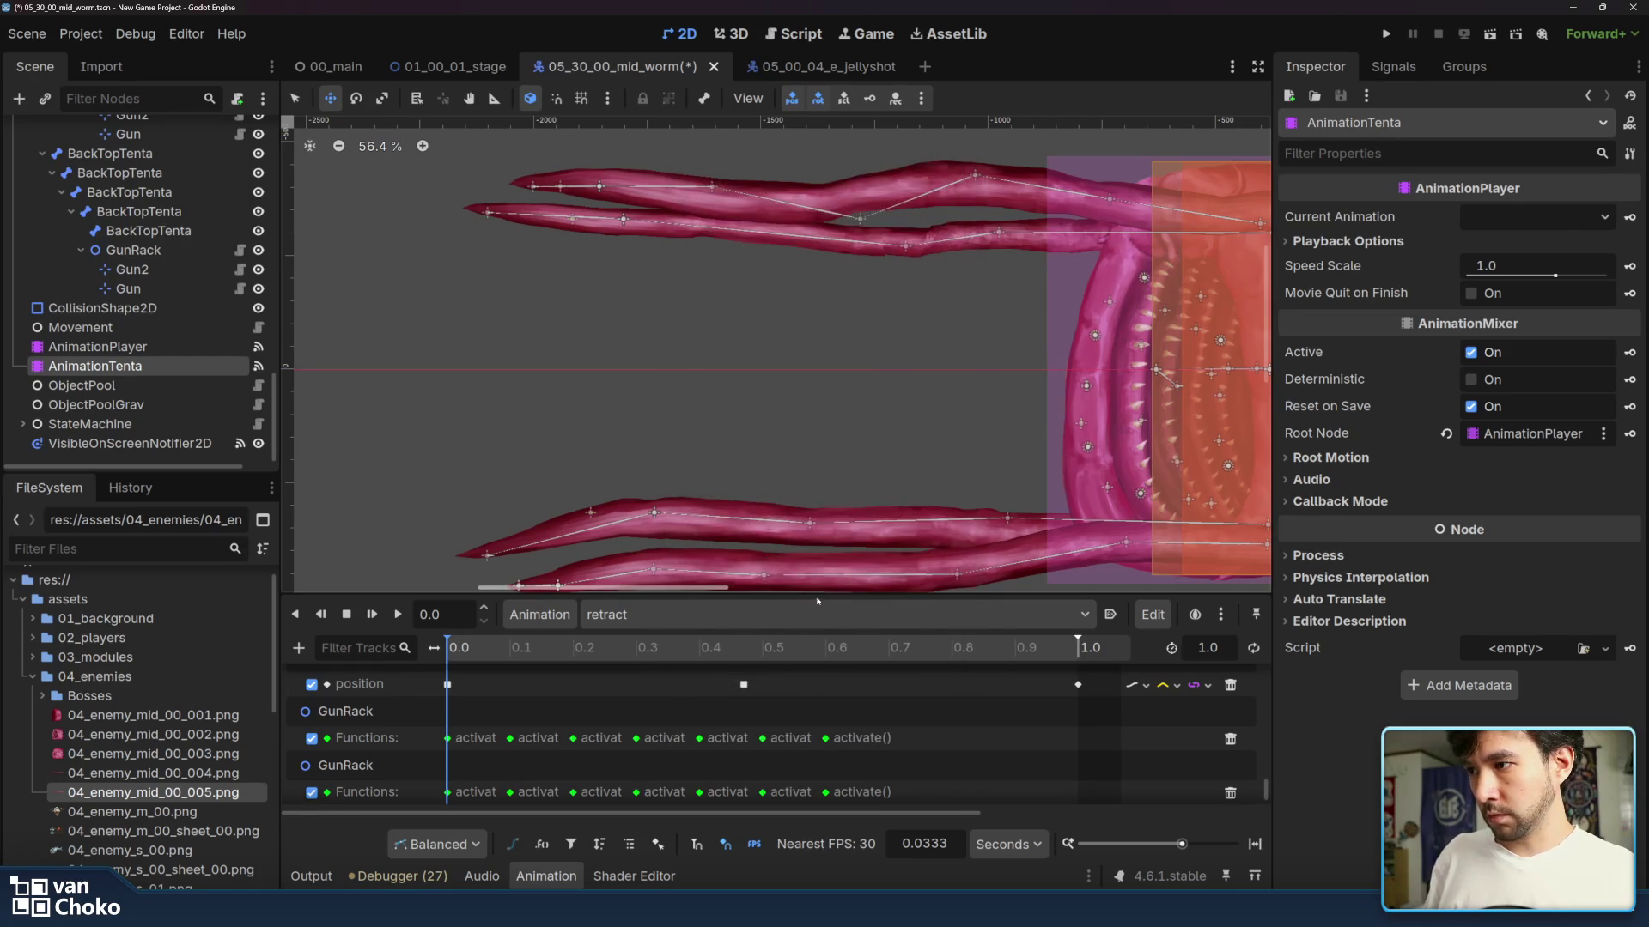
pyautogui.moveTo(923, 760); pyautogui.dragTo(434, 727)
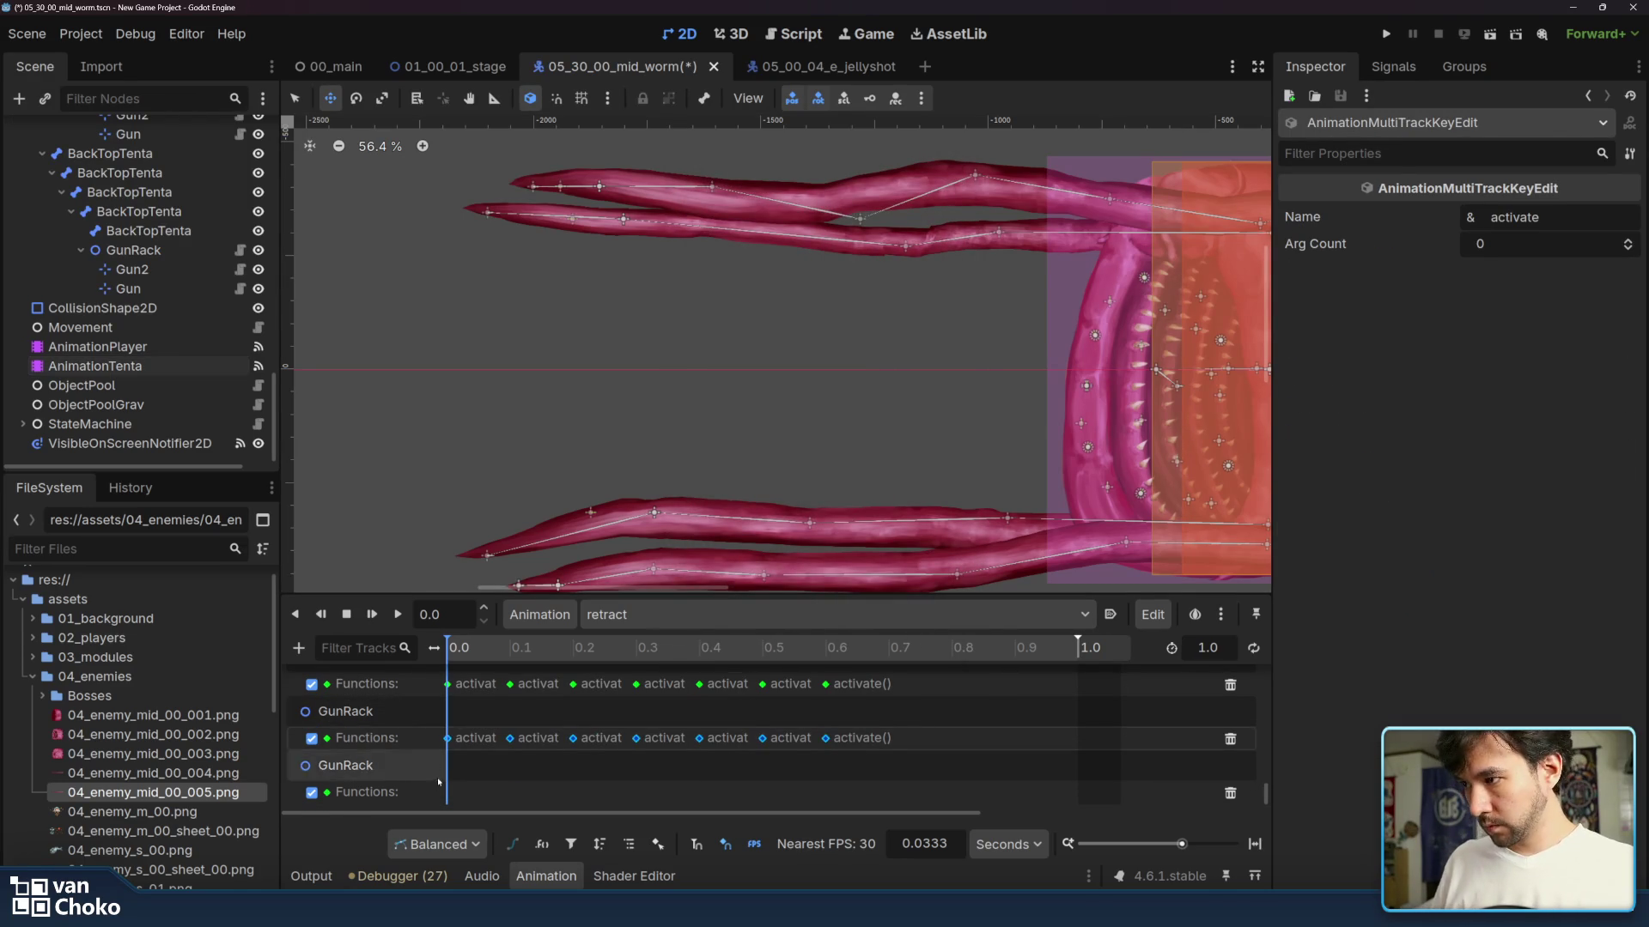
pyautogui.click(462, 792)
pyautogui.hotkey('ctrl', 'v')
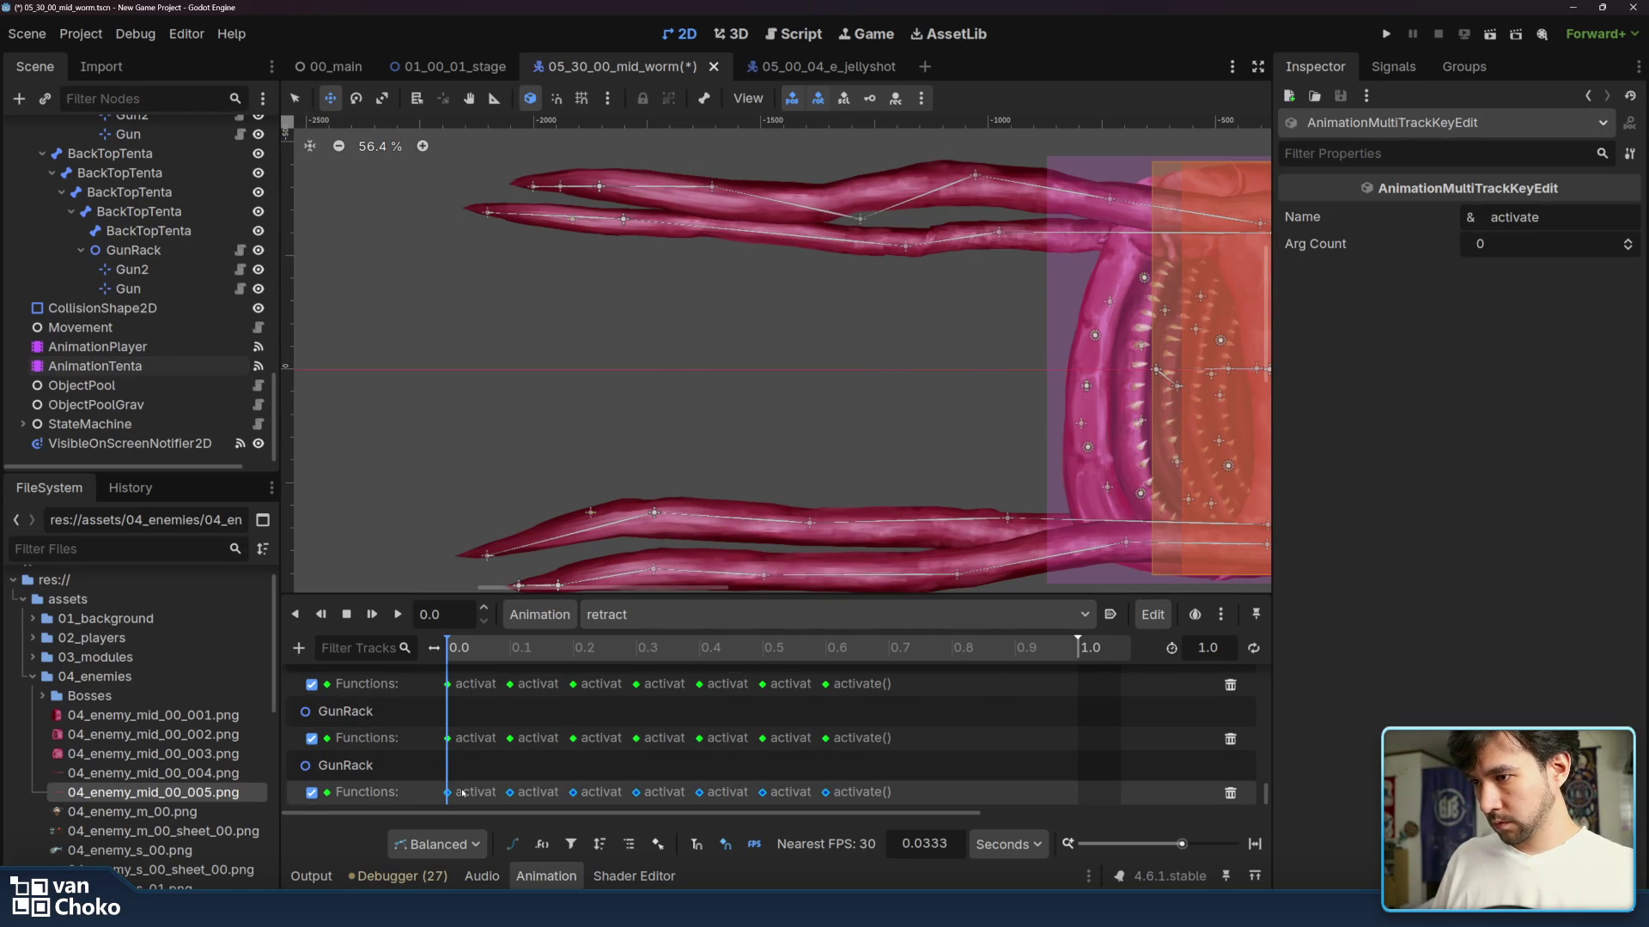
# - Add a Call Method track for the BackTopTenta GunRack with the same activate() keys
pyautogui.click(298, 648)
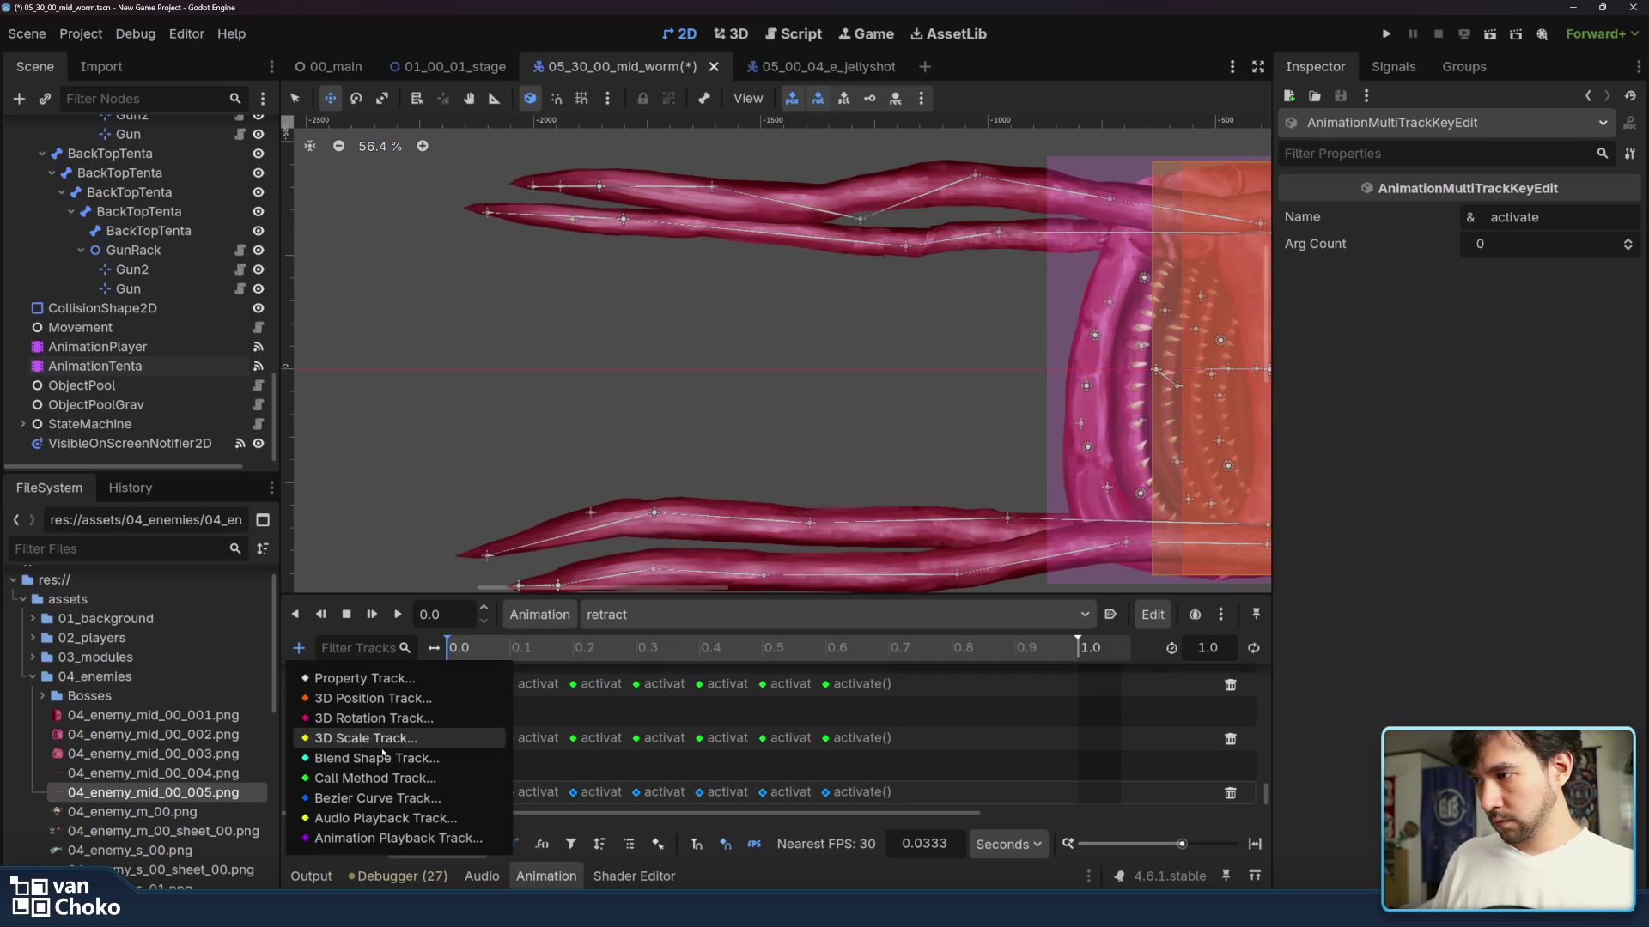
pyautogui.click(375, 778)
pyautogui.scroll(-3, 790, 549)
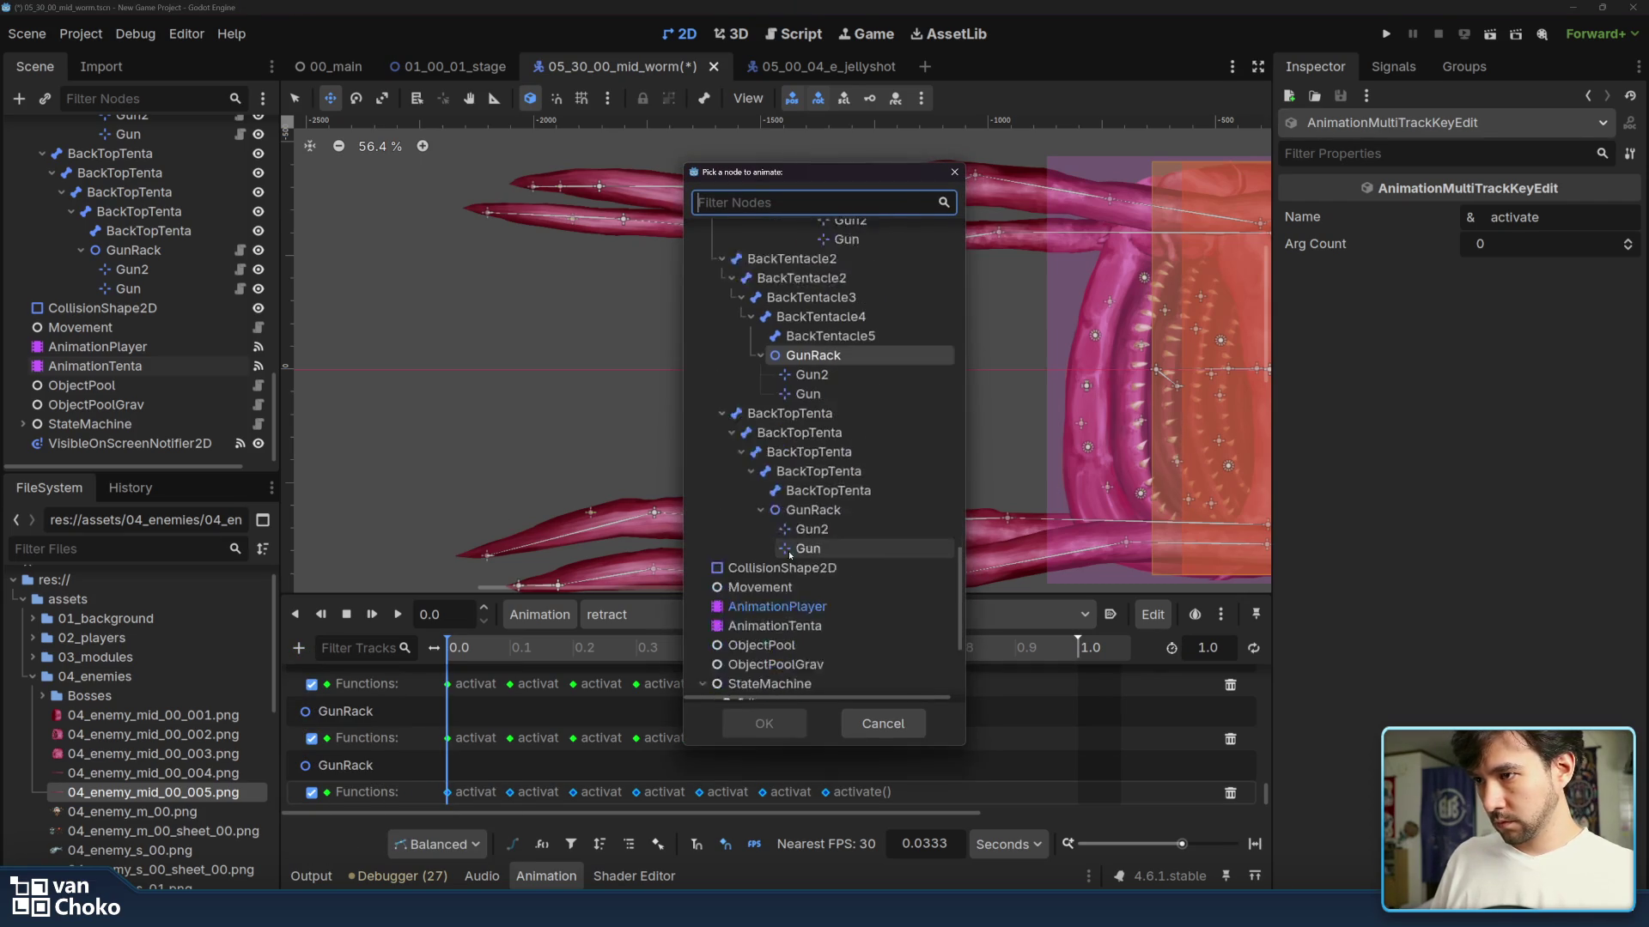
pyautogui.scroll(-2, 790, 549)
pyautogui.click(819, 454)
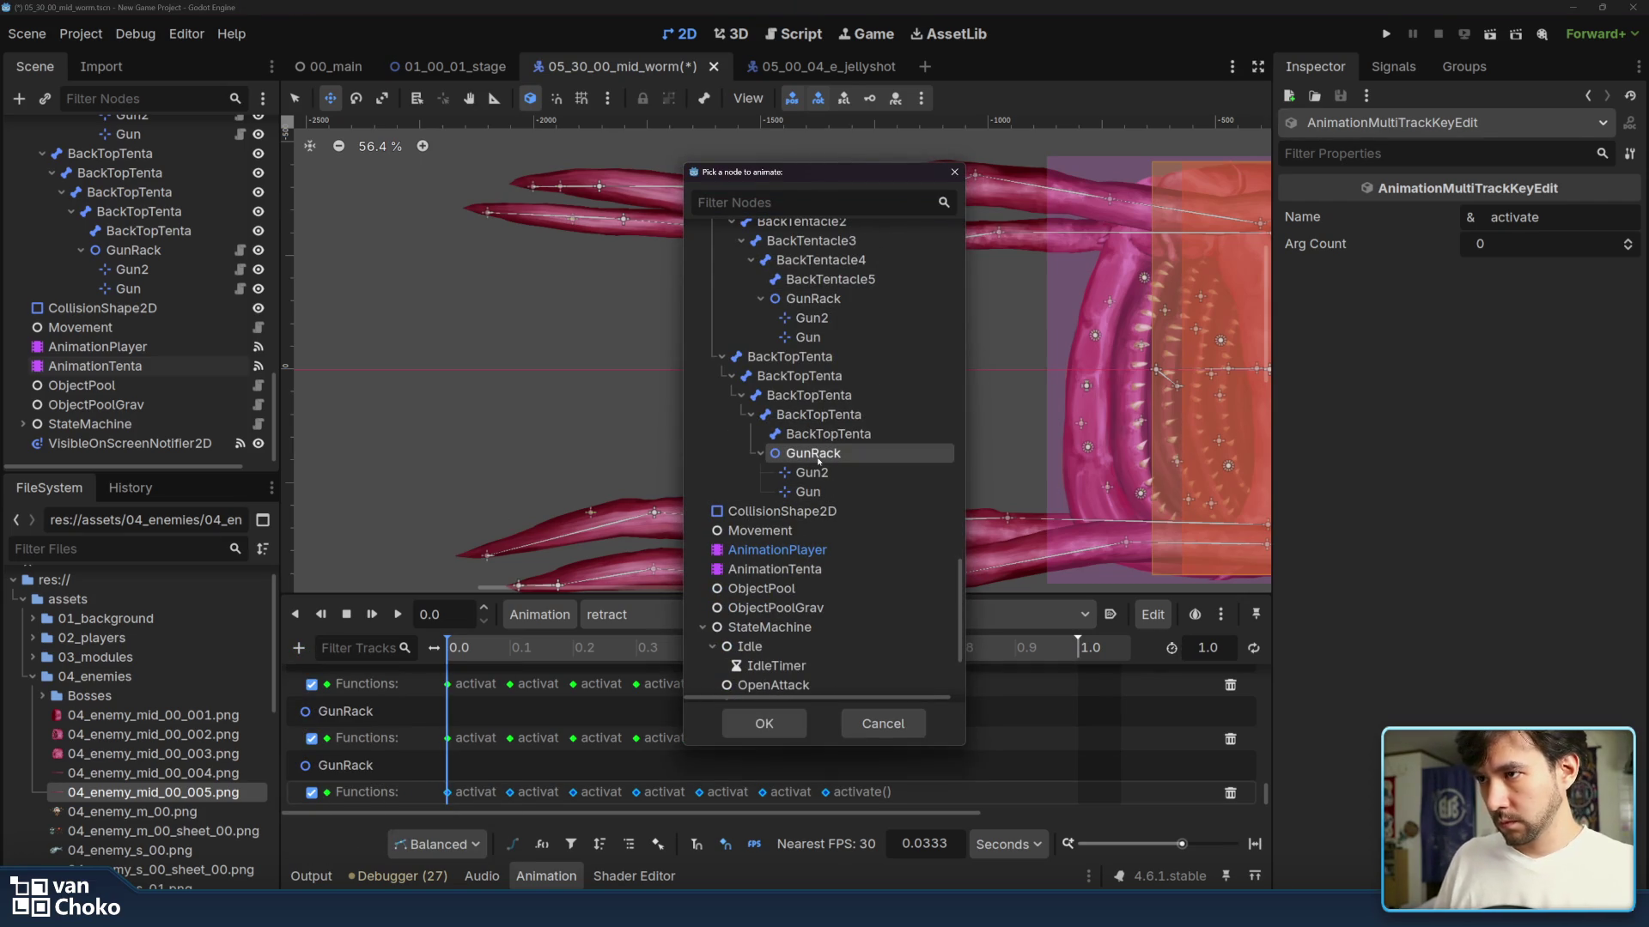
pyautogui.click(764, 724)
pyautogui.scroll(-2, 706, 754)
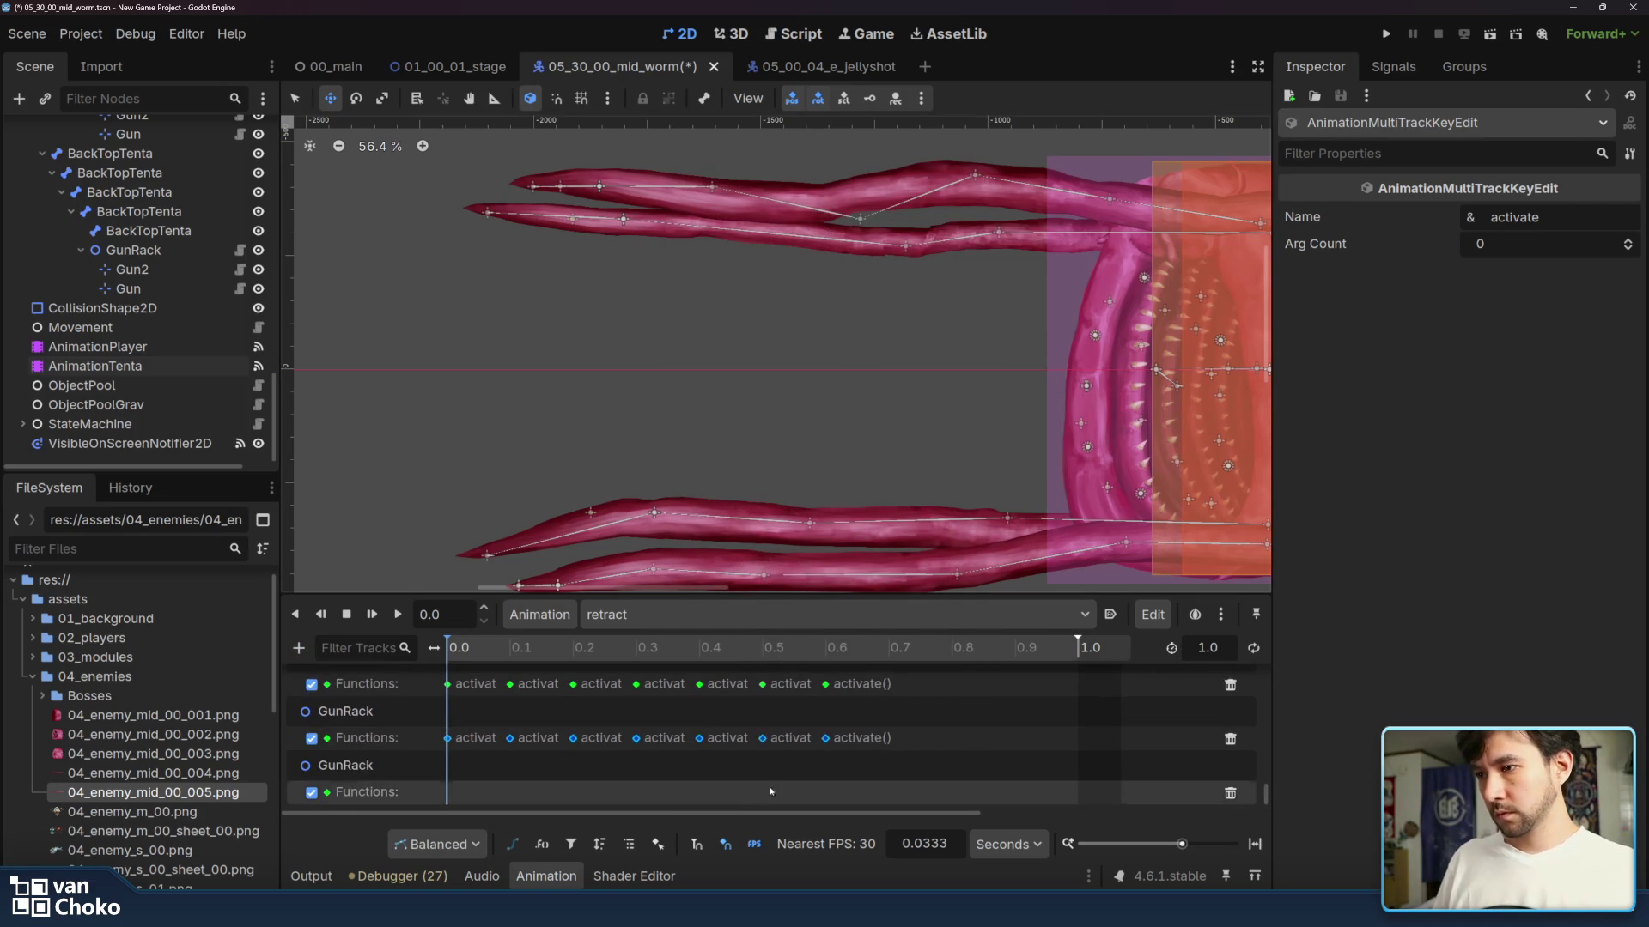
pyautogui.click(769, 791)
pyautogui.hotkey('ctrl', 'v')
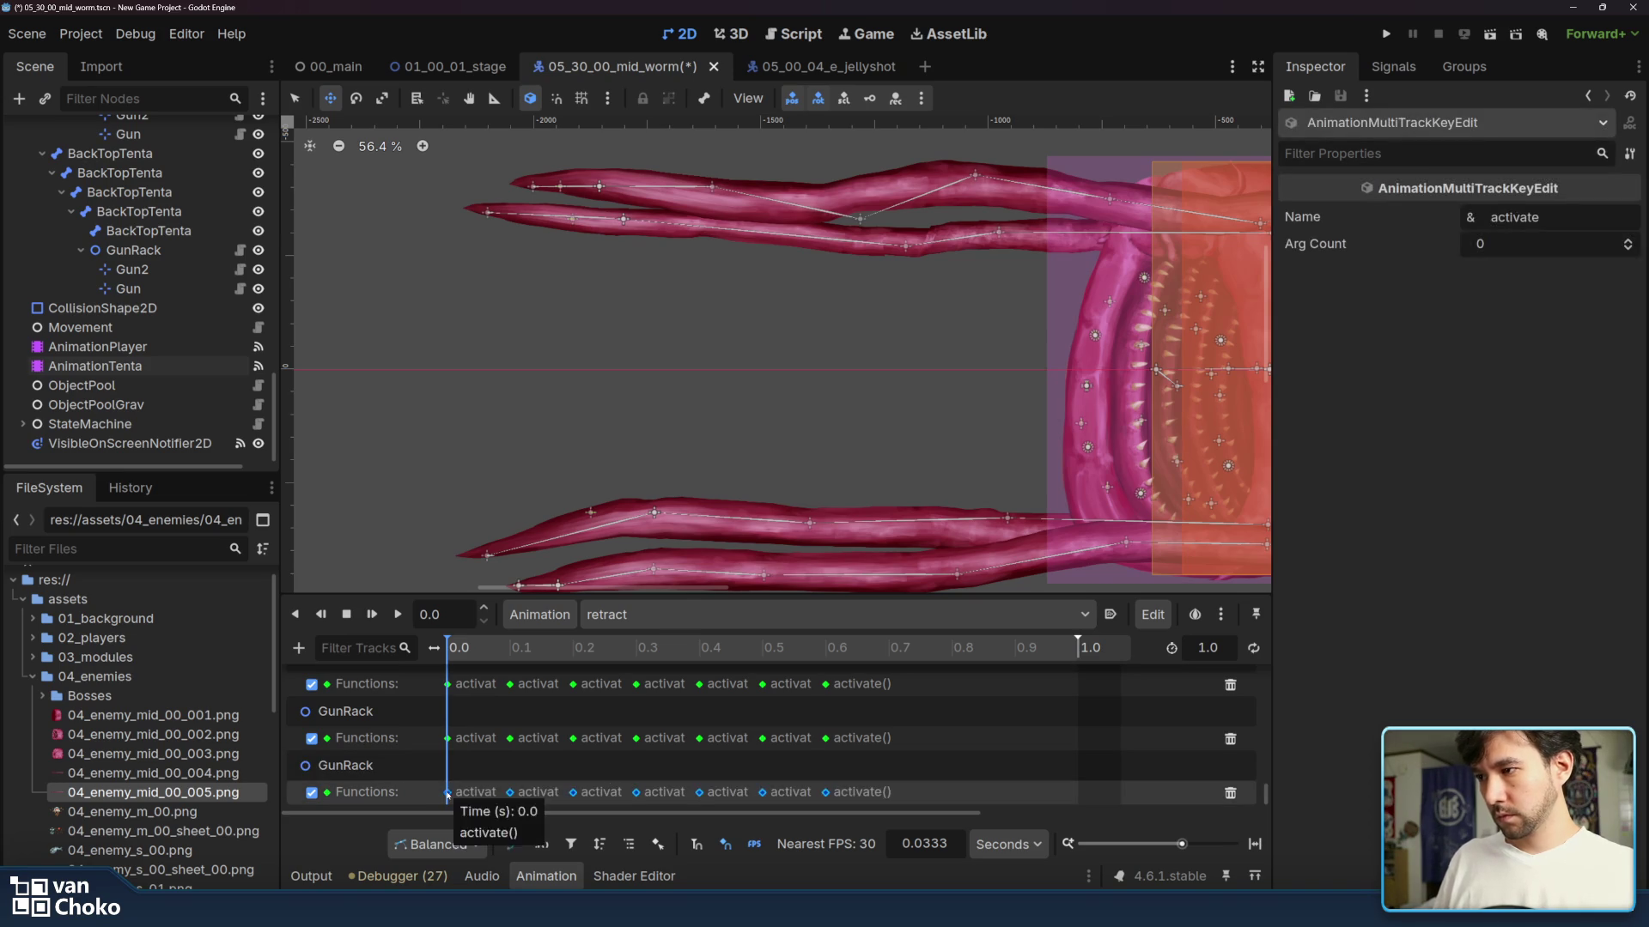
pyautogui.click(932, 804)
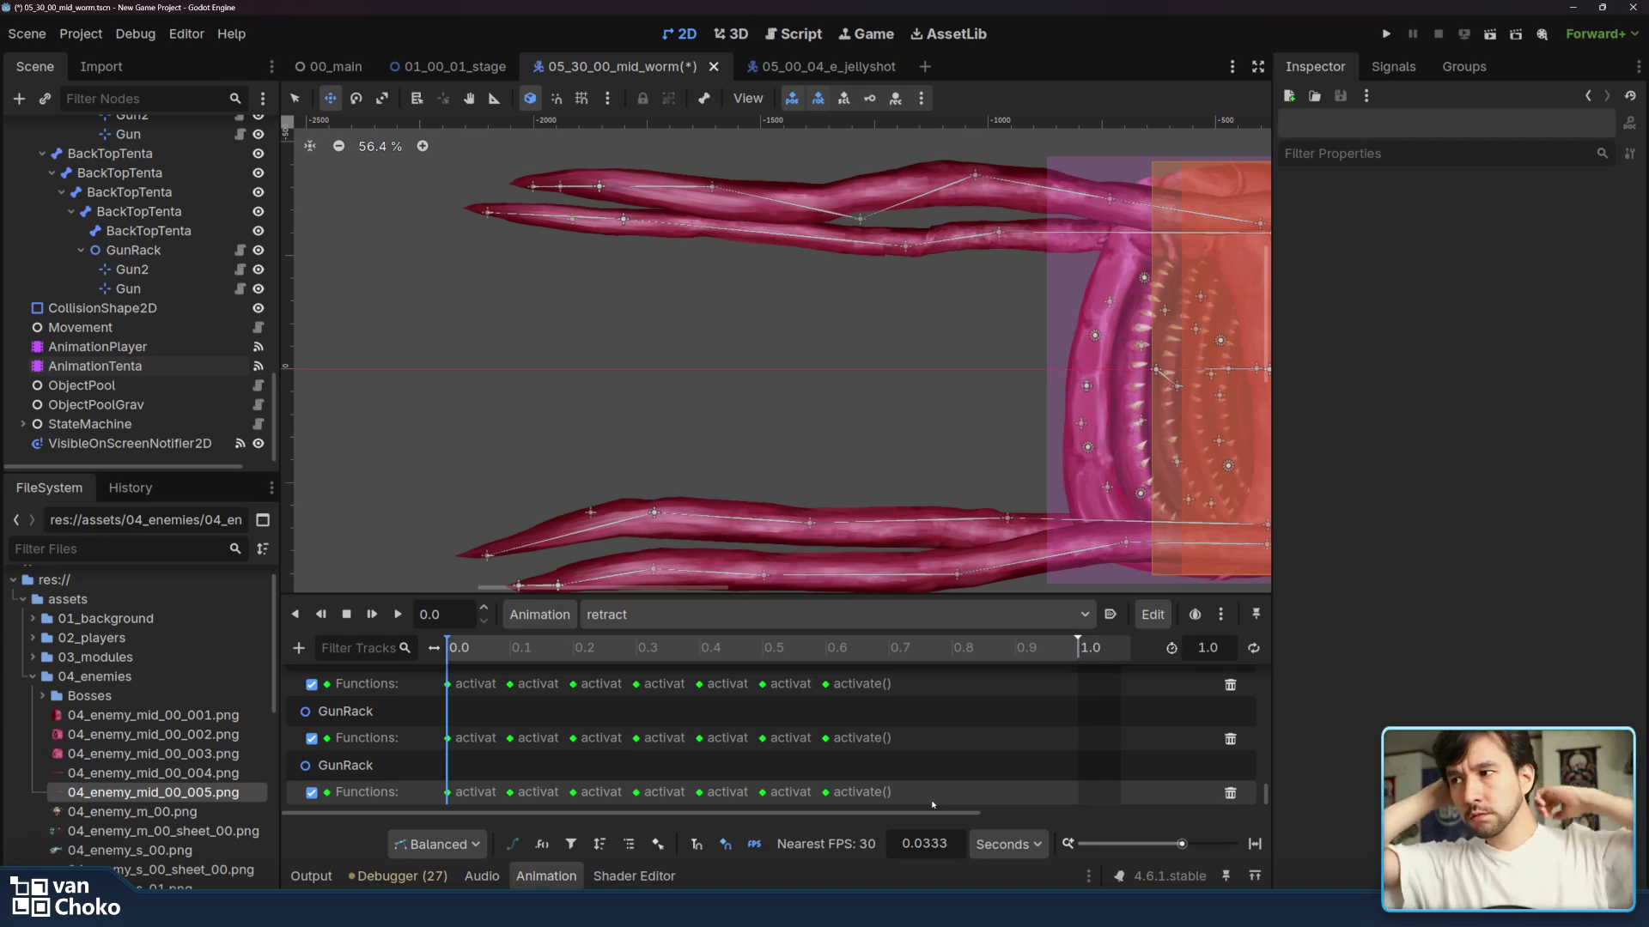
# - Run the project, start from the menu, play until Game Over, then stop
pyautogui.click(1386, 33)
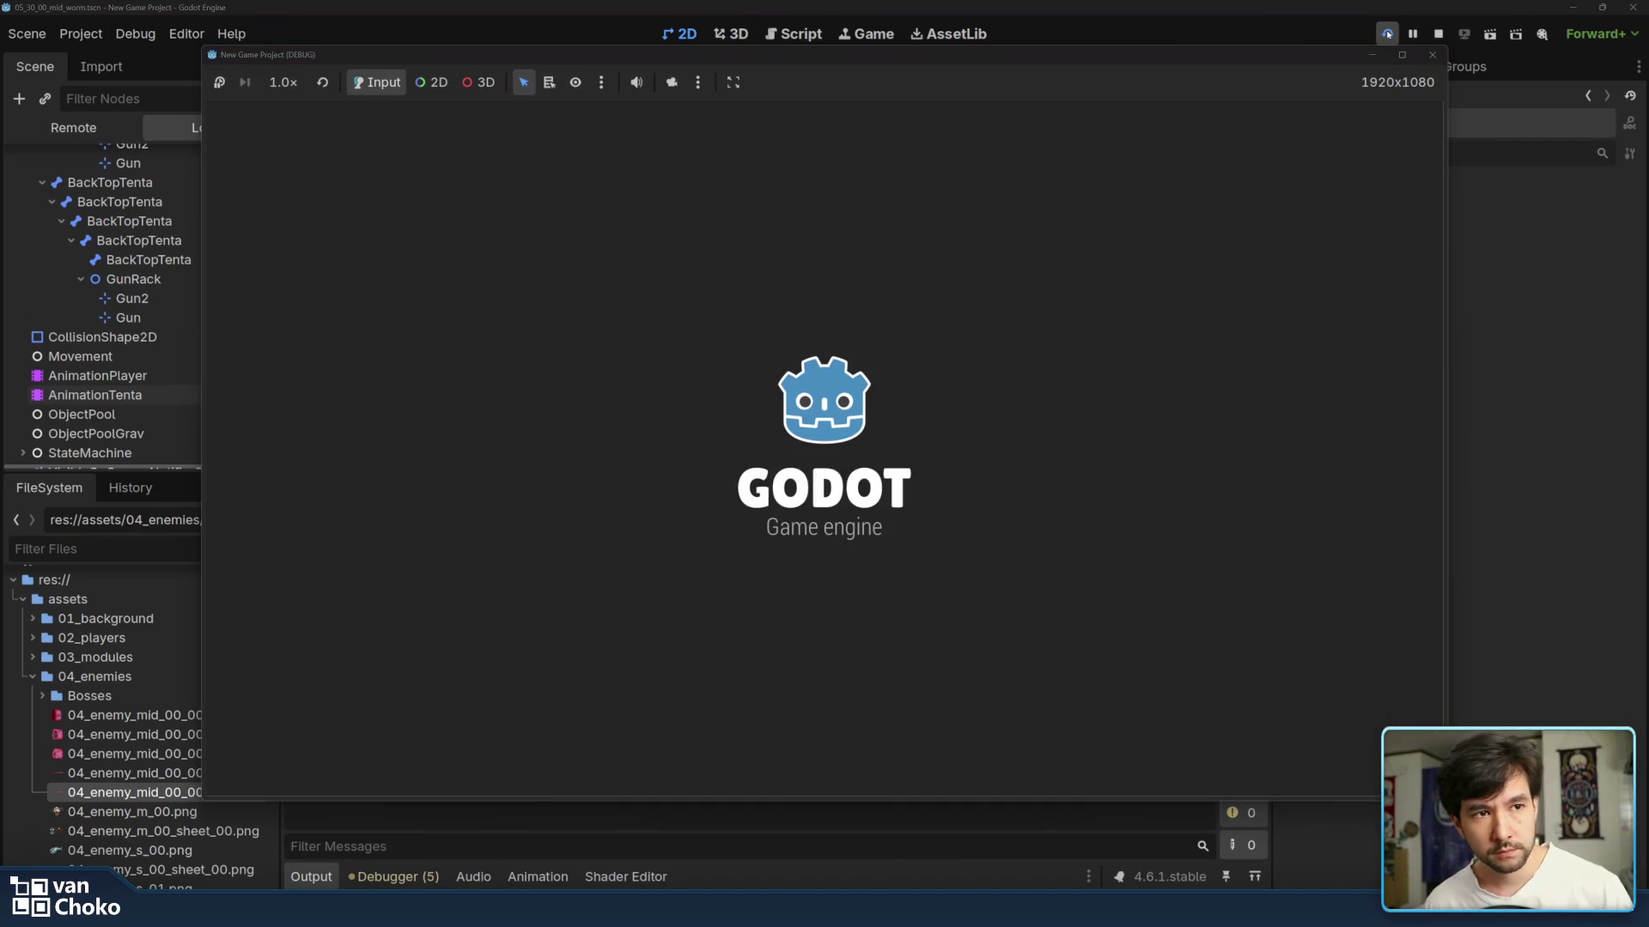
pyautogui.press('Return')
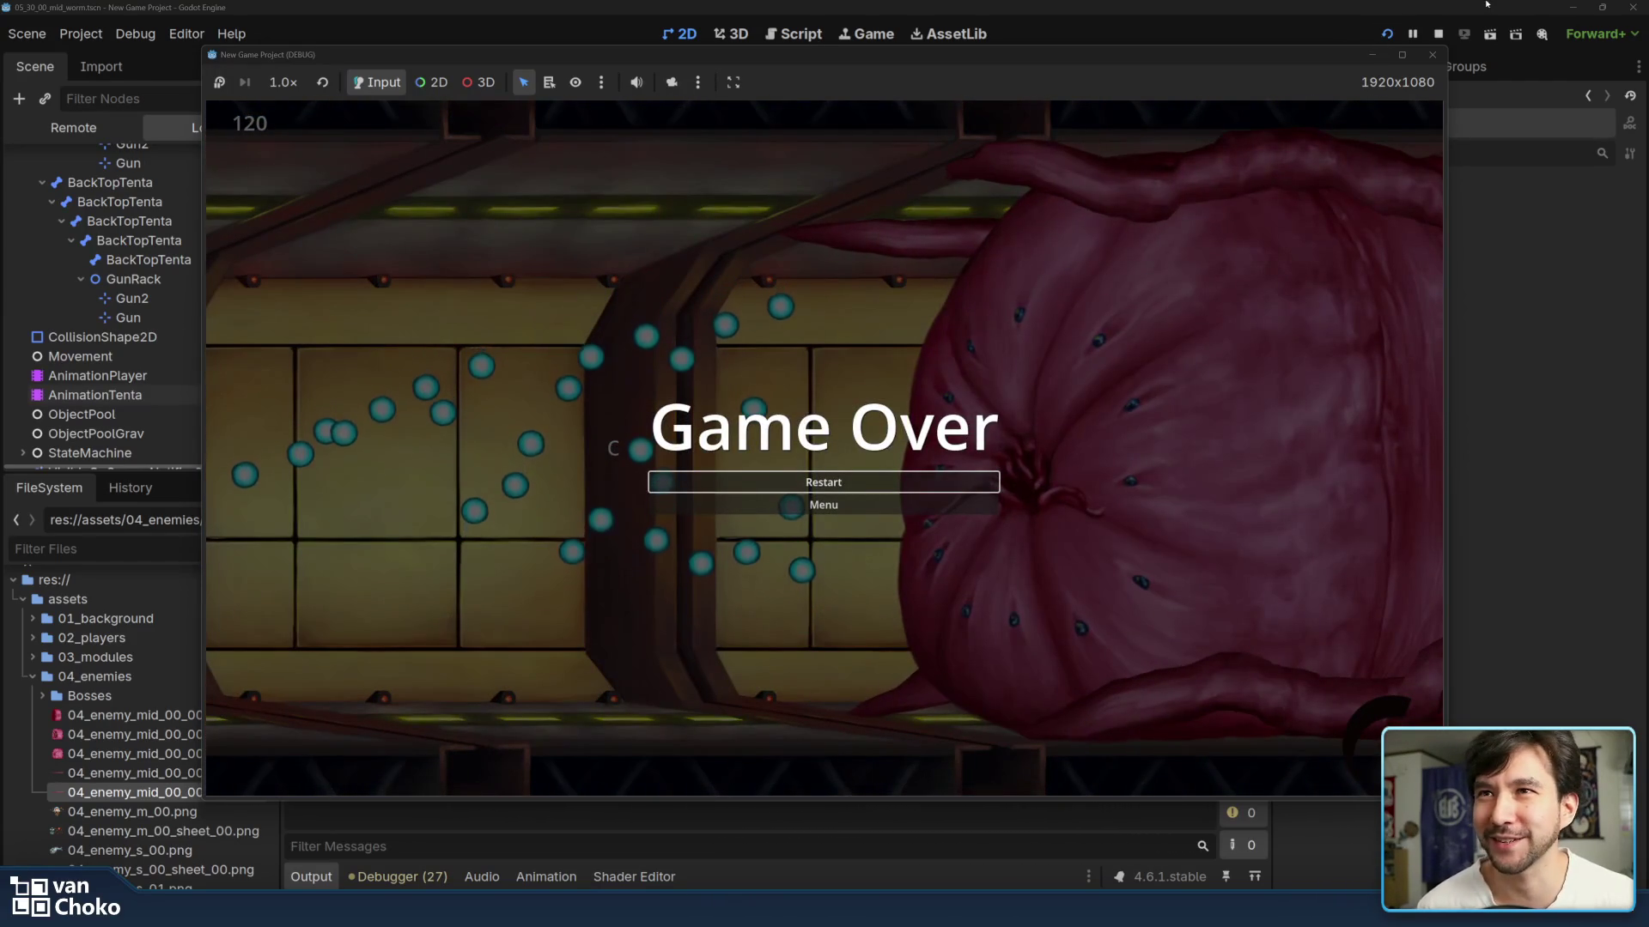
pyautogui.click(1433, 54)
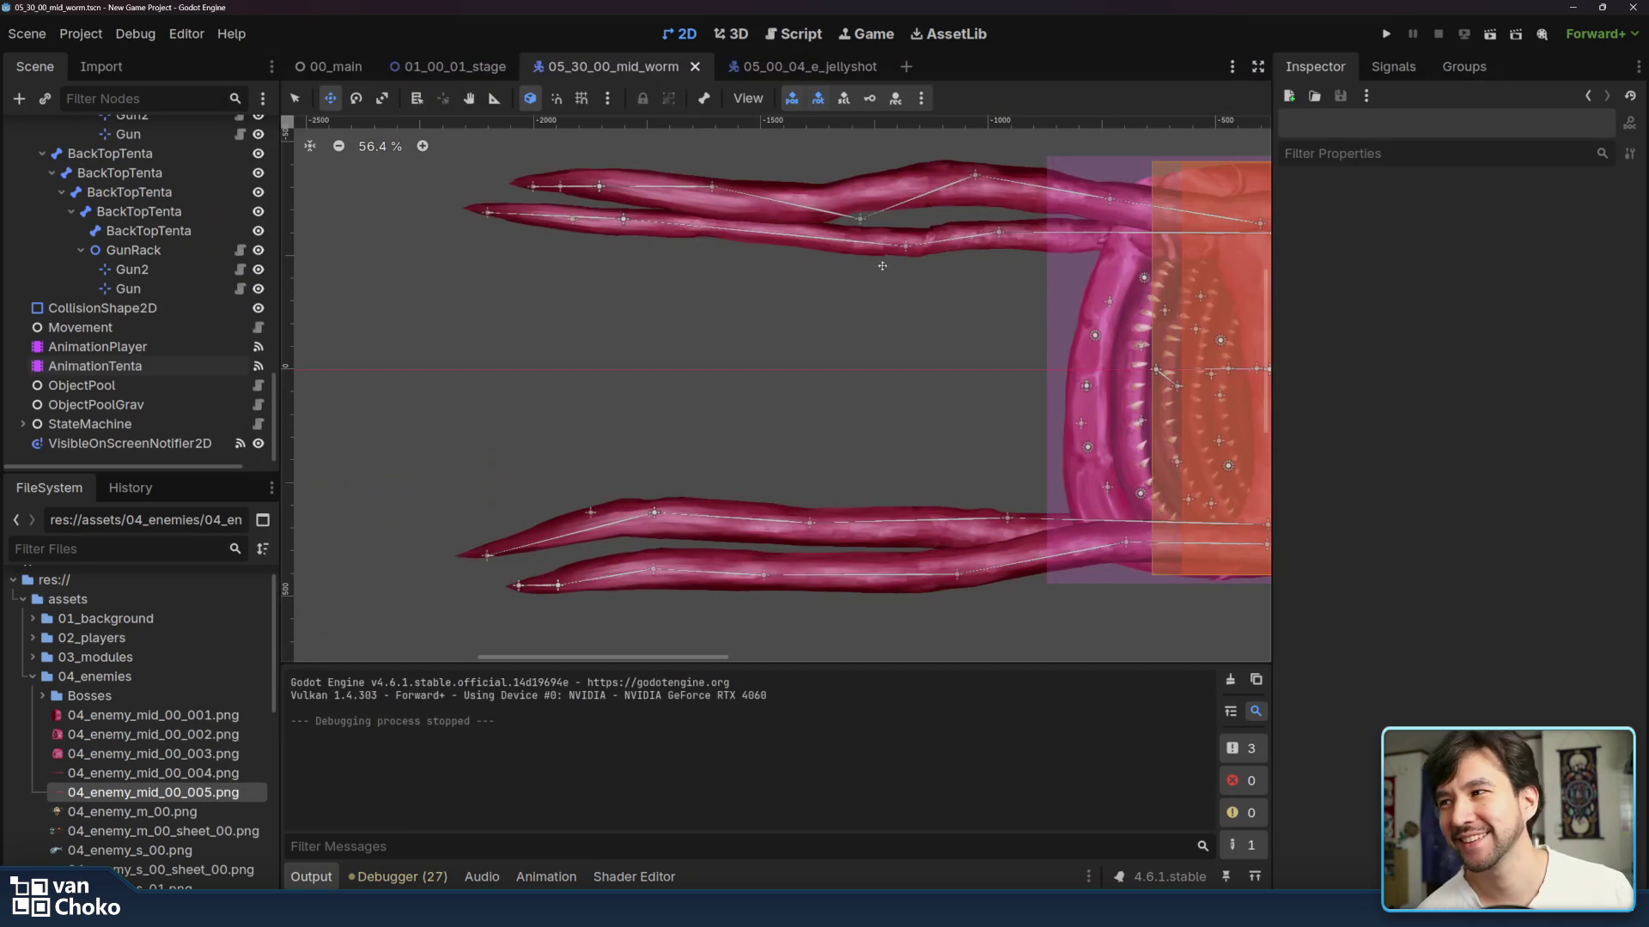
# - Delete both extra Gun2 nodes from the back-tentacle GunRacks
pyautogui.click(174, 346)
pyautogui.click(169, 288)
pyautogui.click(170, 271)
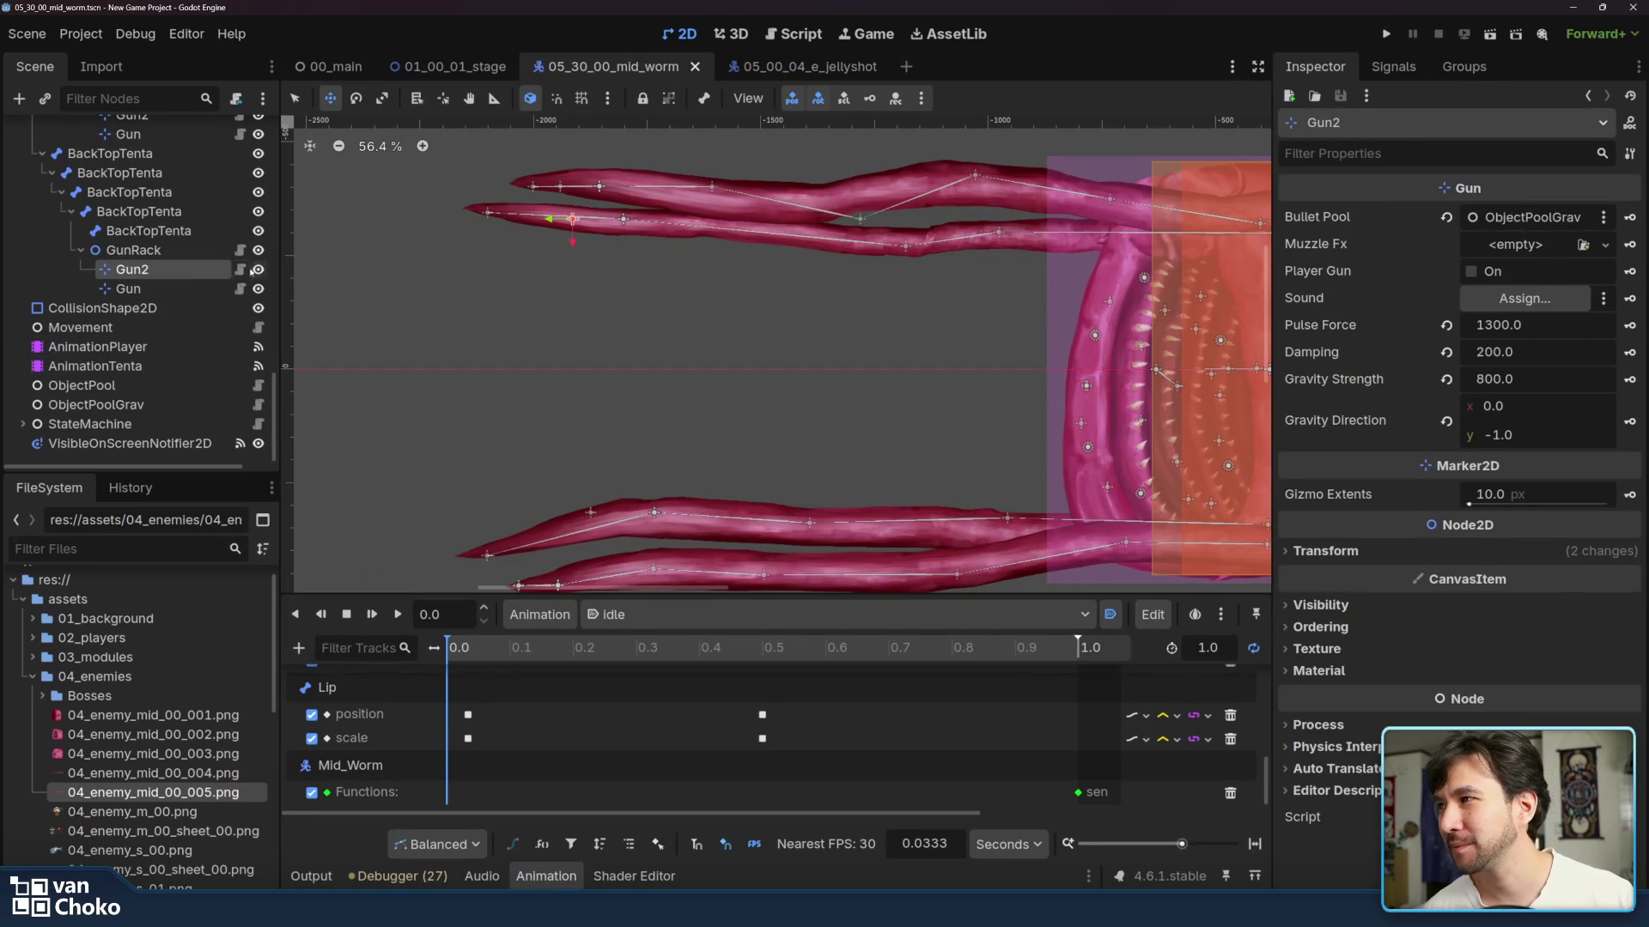
pyautogui.rightClick(183, 273)
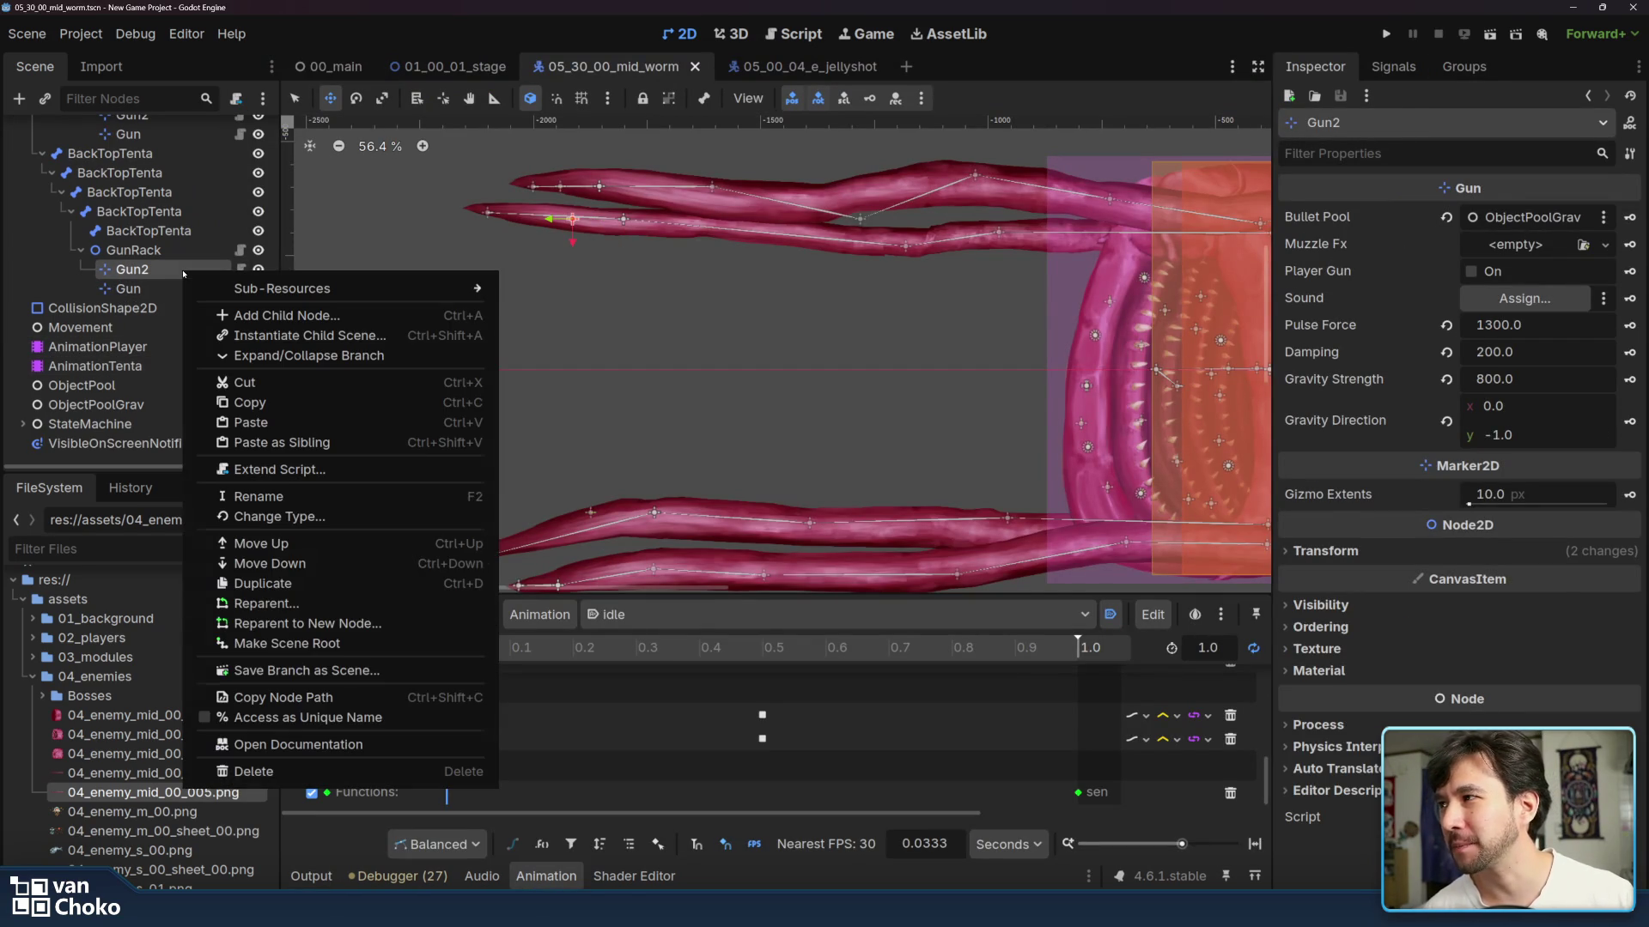
pyautogui.click(335, 771)
pyautogui.click(779, 480)
pyautogui.scroll(3, 155, 257)
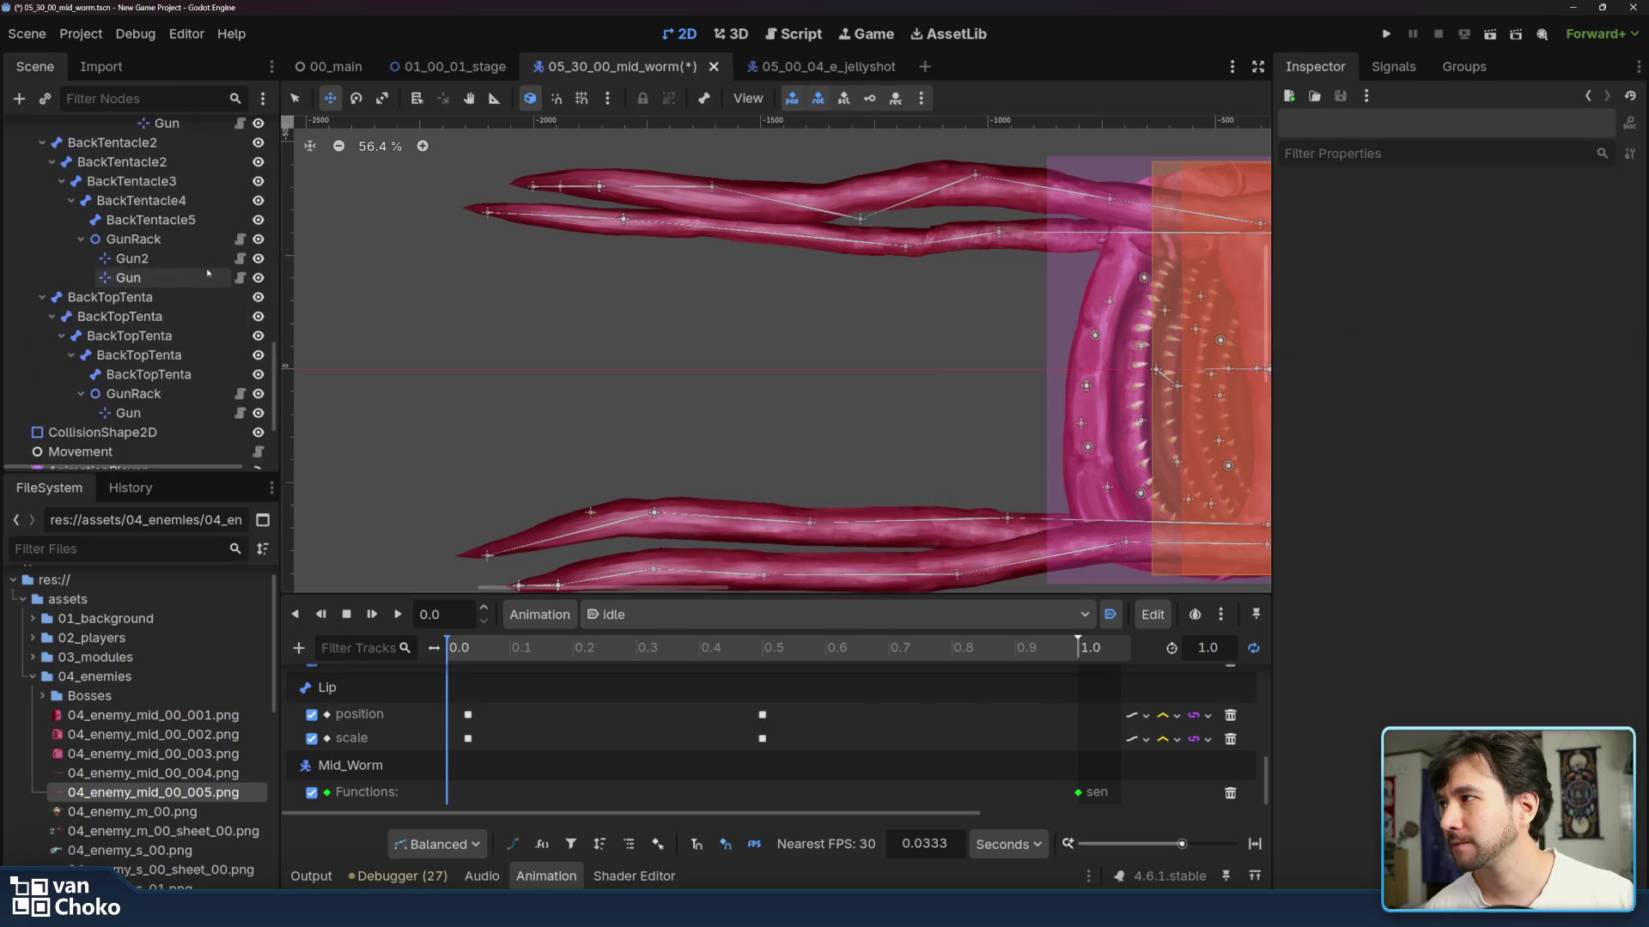
pyautogui.rightClick(189, 260)
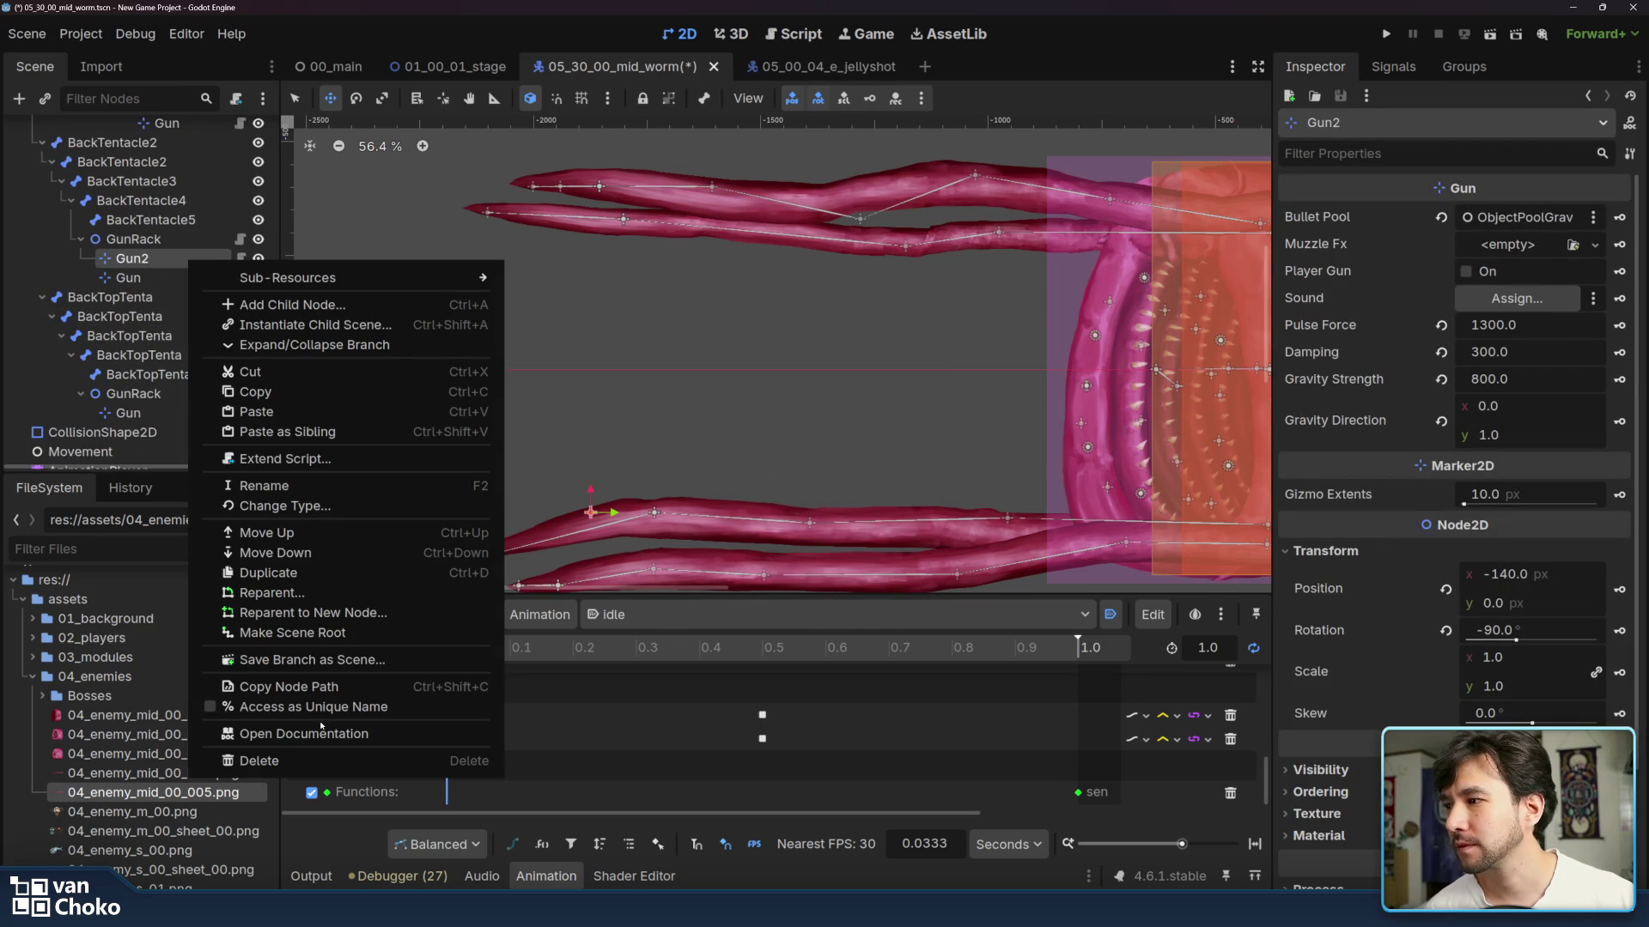
pyautogui.click(258, 761)
pyautogui.click(765, 491)
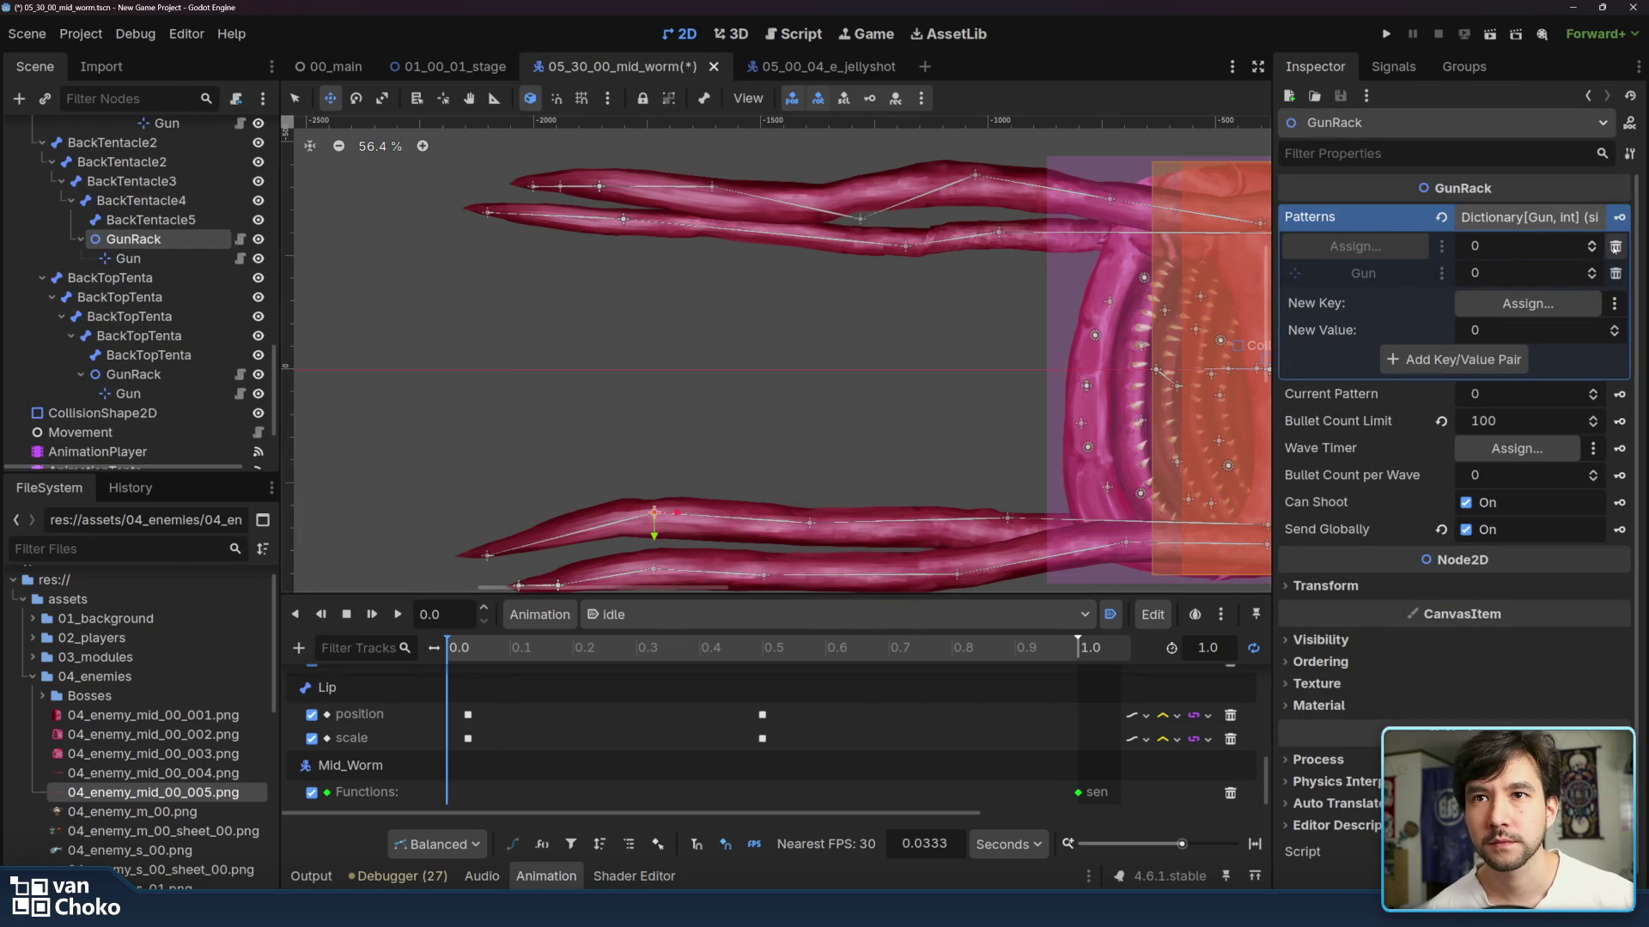
# - Remove the empty entry from each GunRack's Patterns, leaving only Gun
pyautogui.click(1615, 247)
pyautogui.click(185, 382)
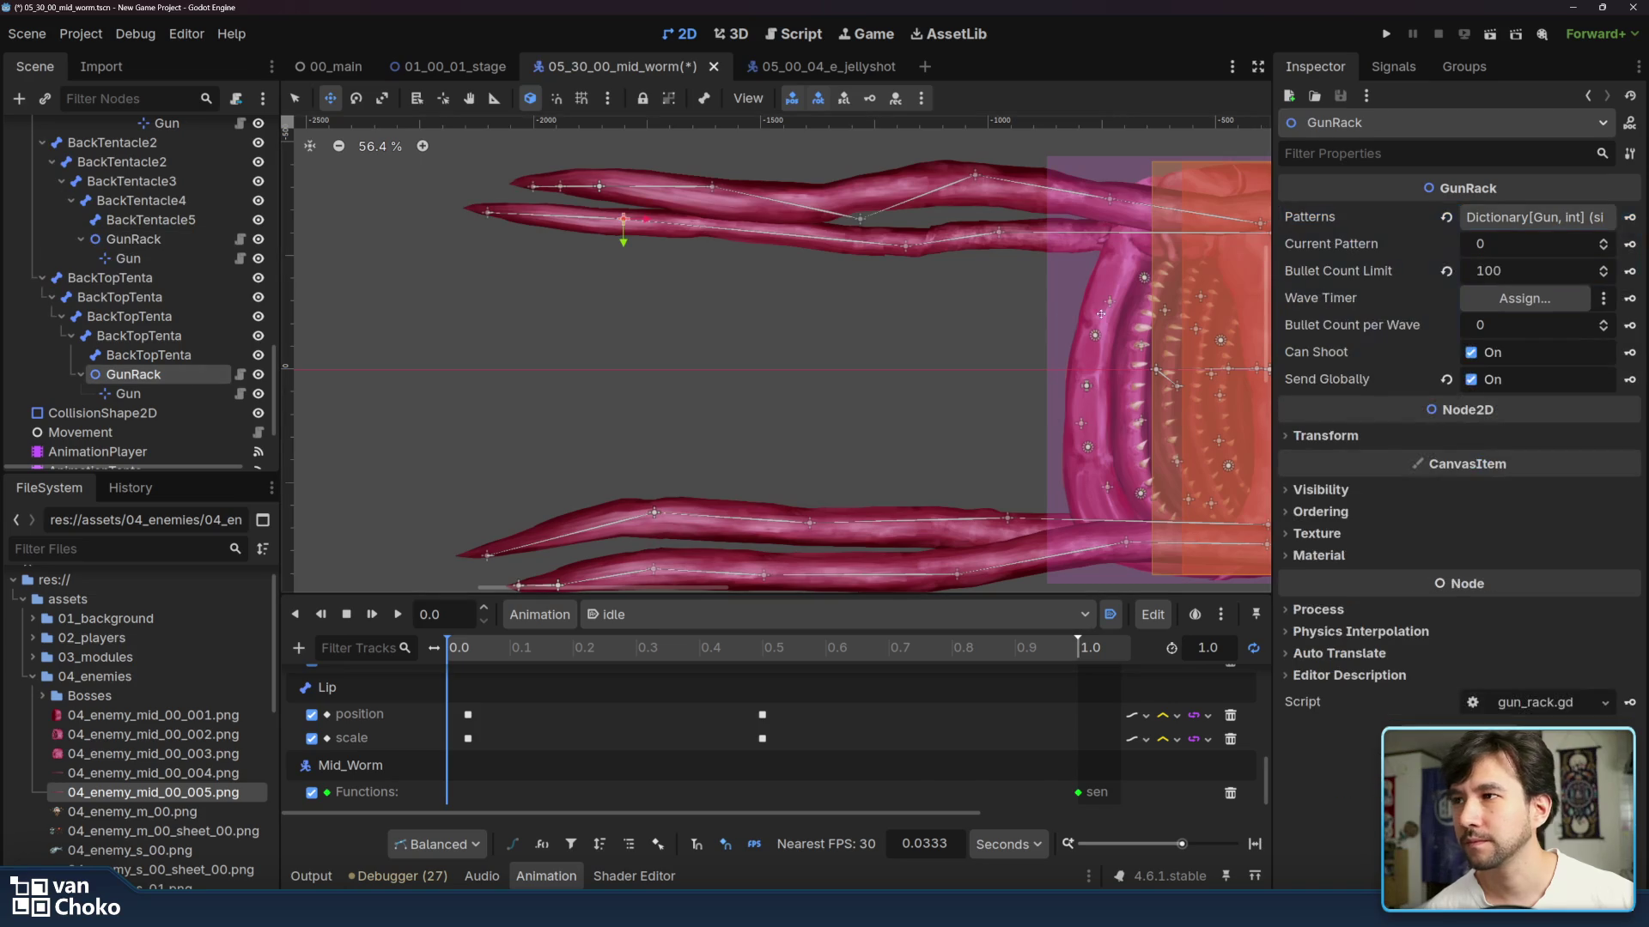
pyautogui.click(1537, 218)
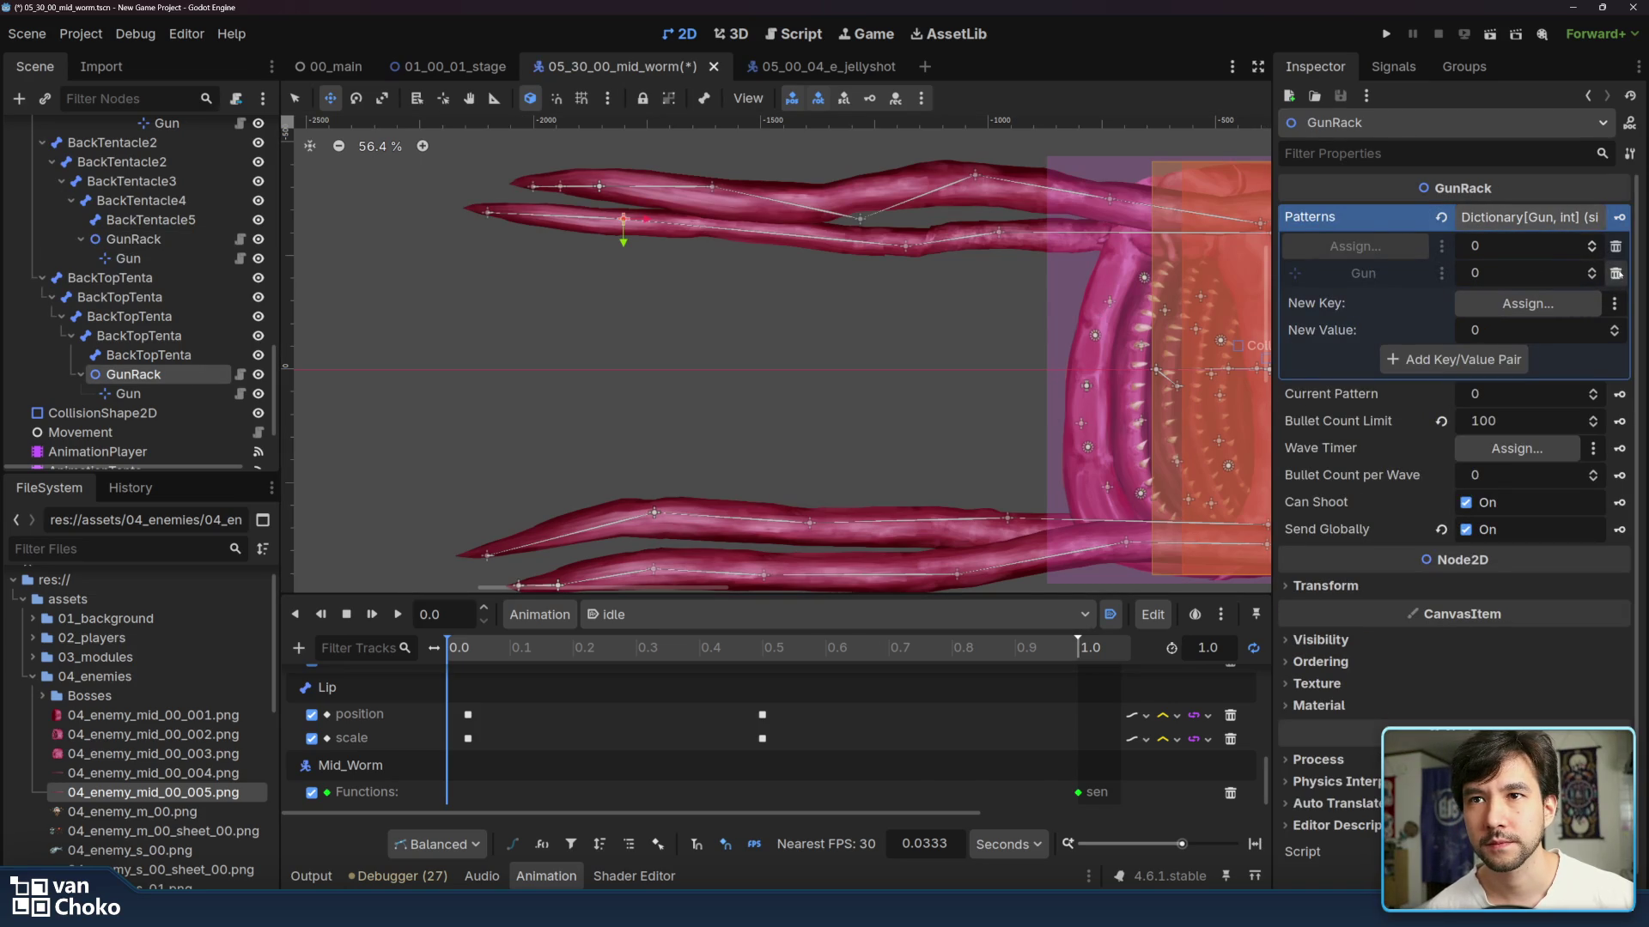
pyautogui.click(1615, 247)
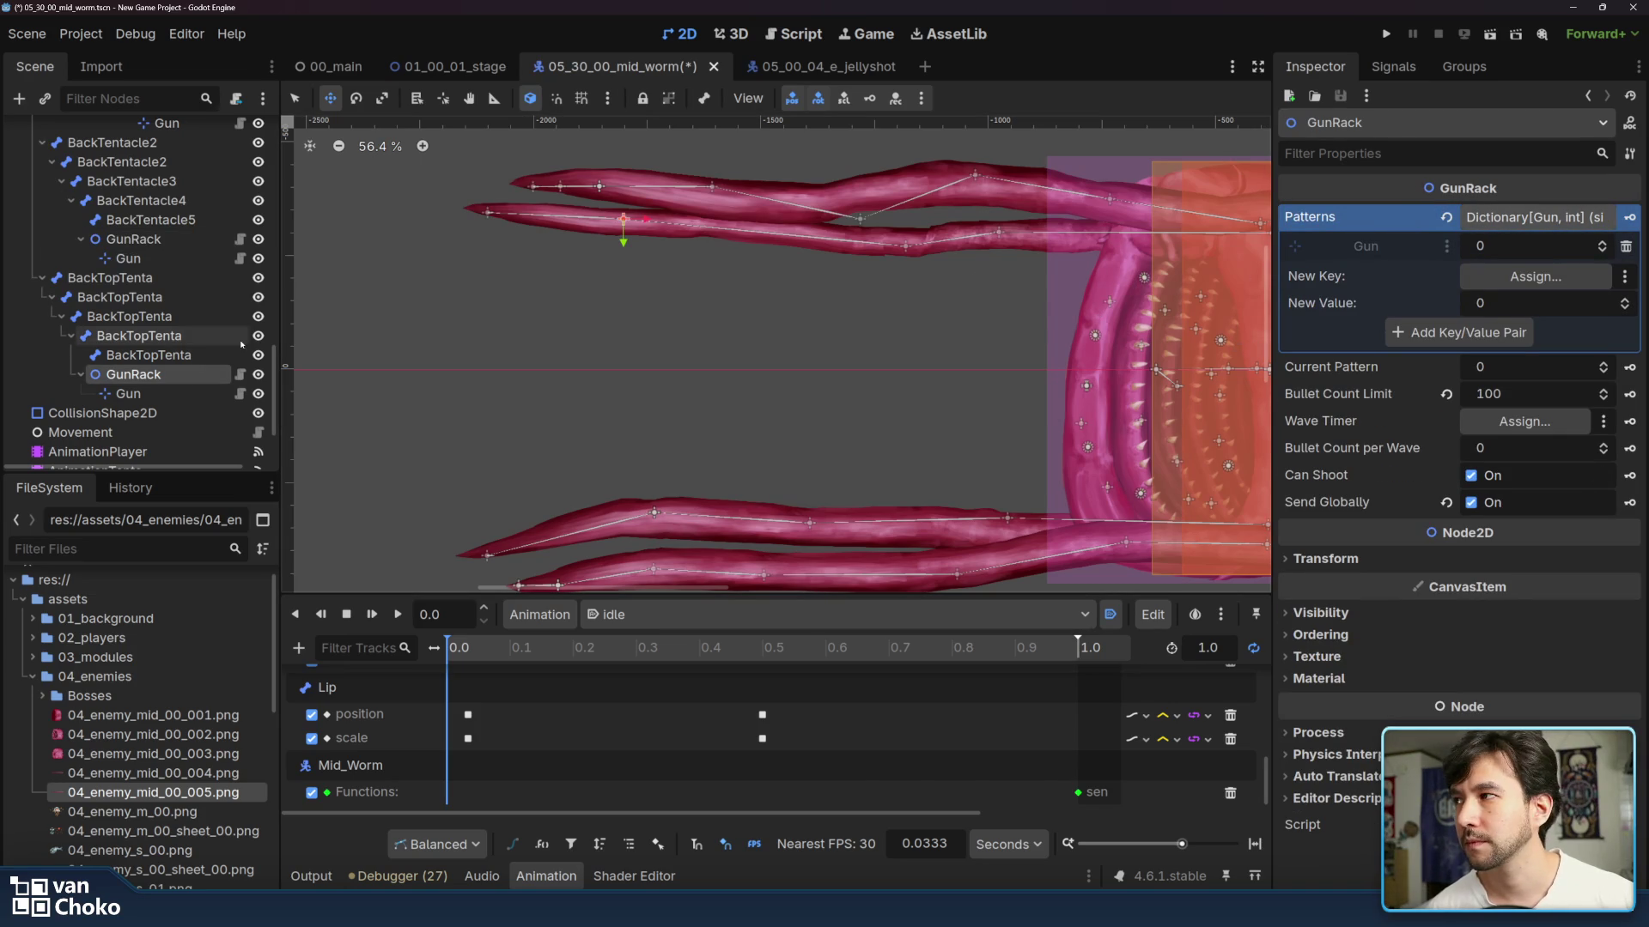
# - Set the upper tentacle Gun to Pulse Force 1200 and Damping 150
pyautogui.click(192, 260)
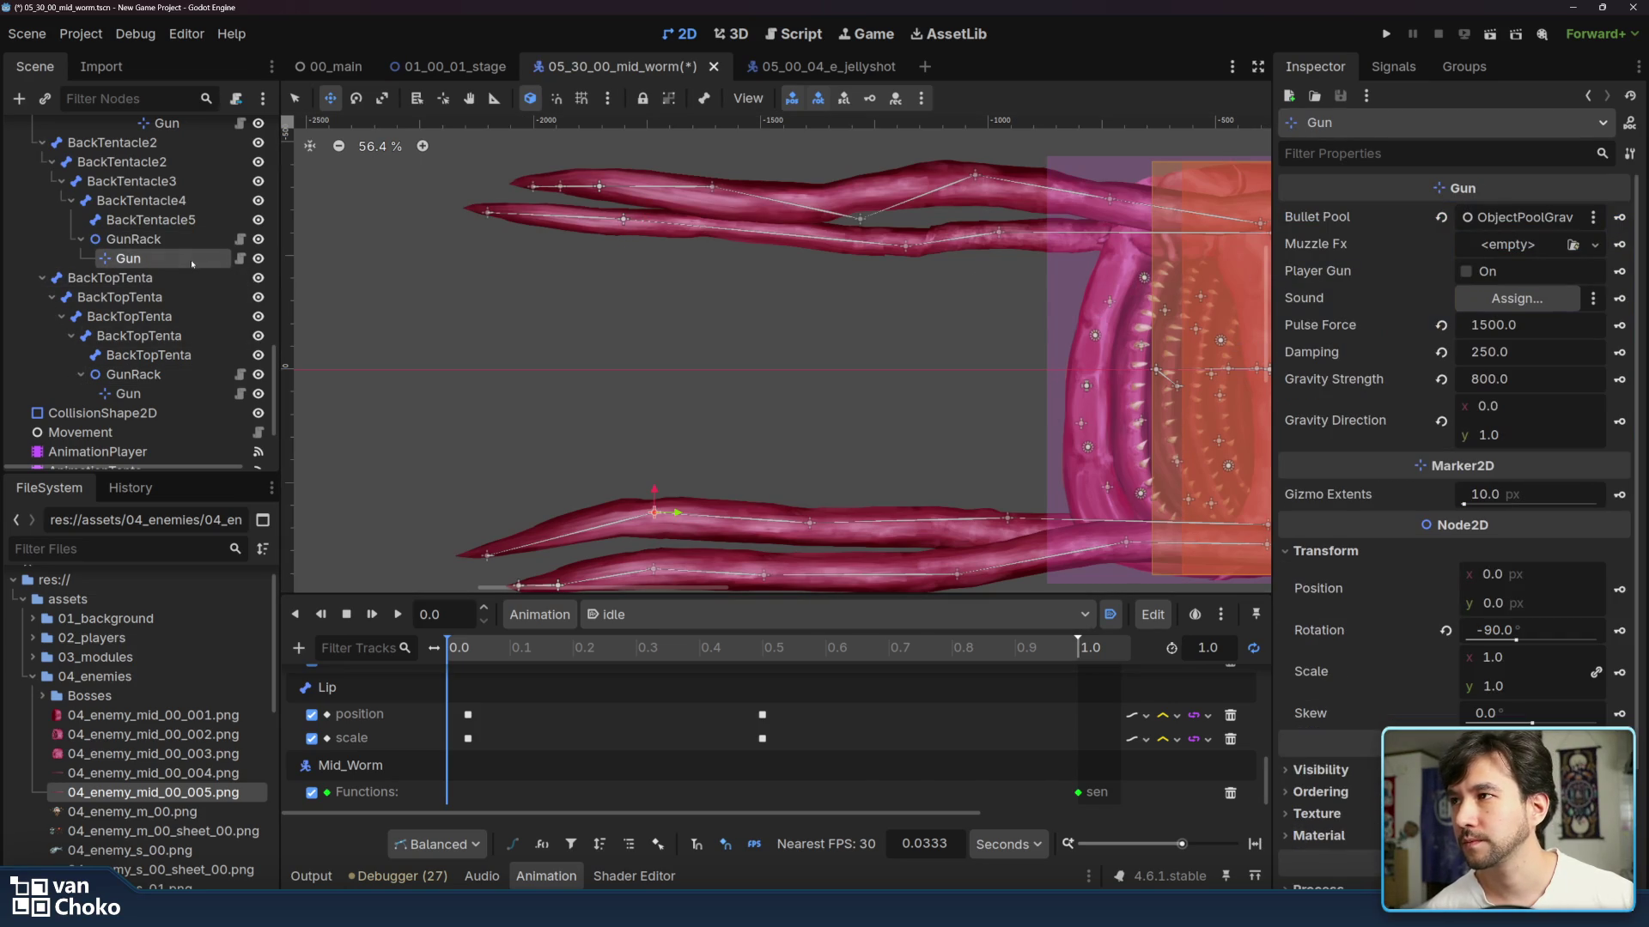
pyautogui.click(1521, 326)
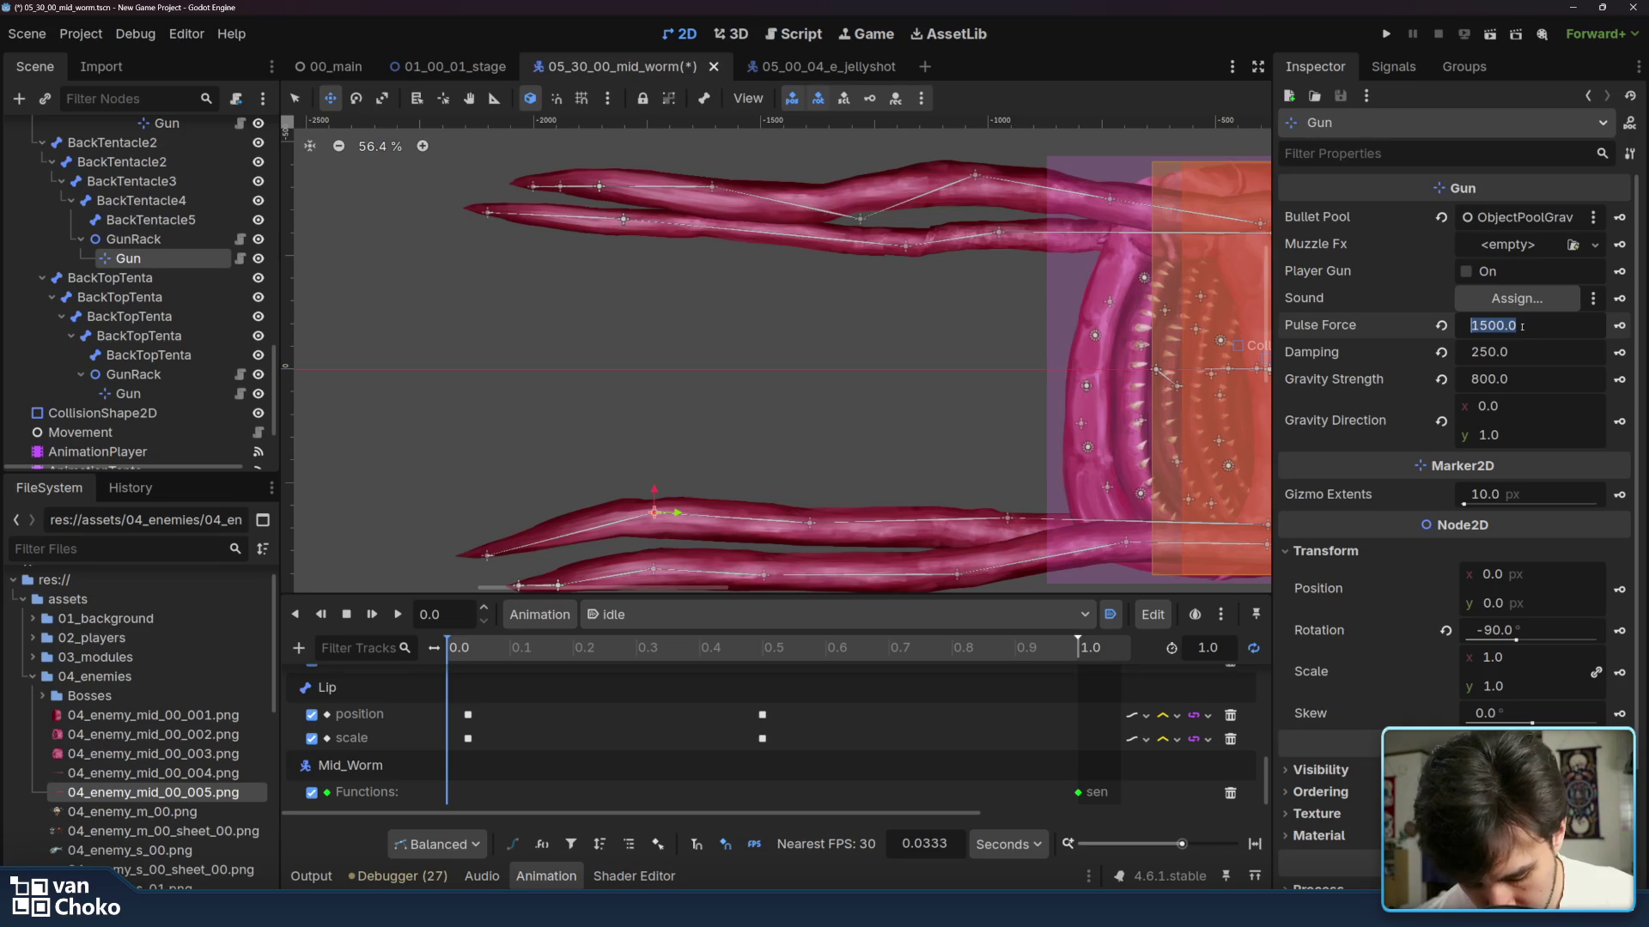
pyautogui.write('1200')
pyautogui.click(1525, 353)
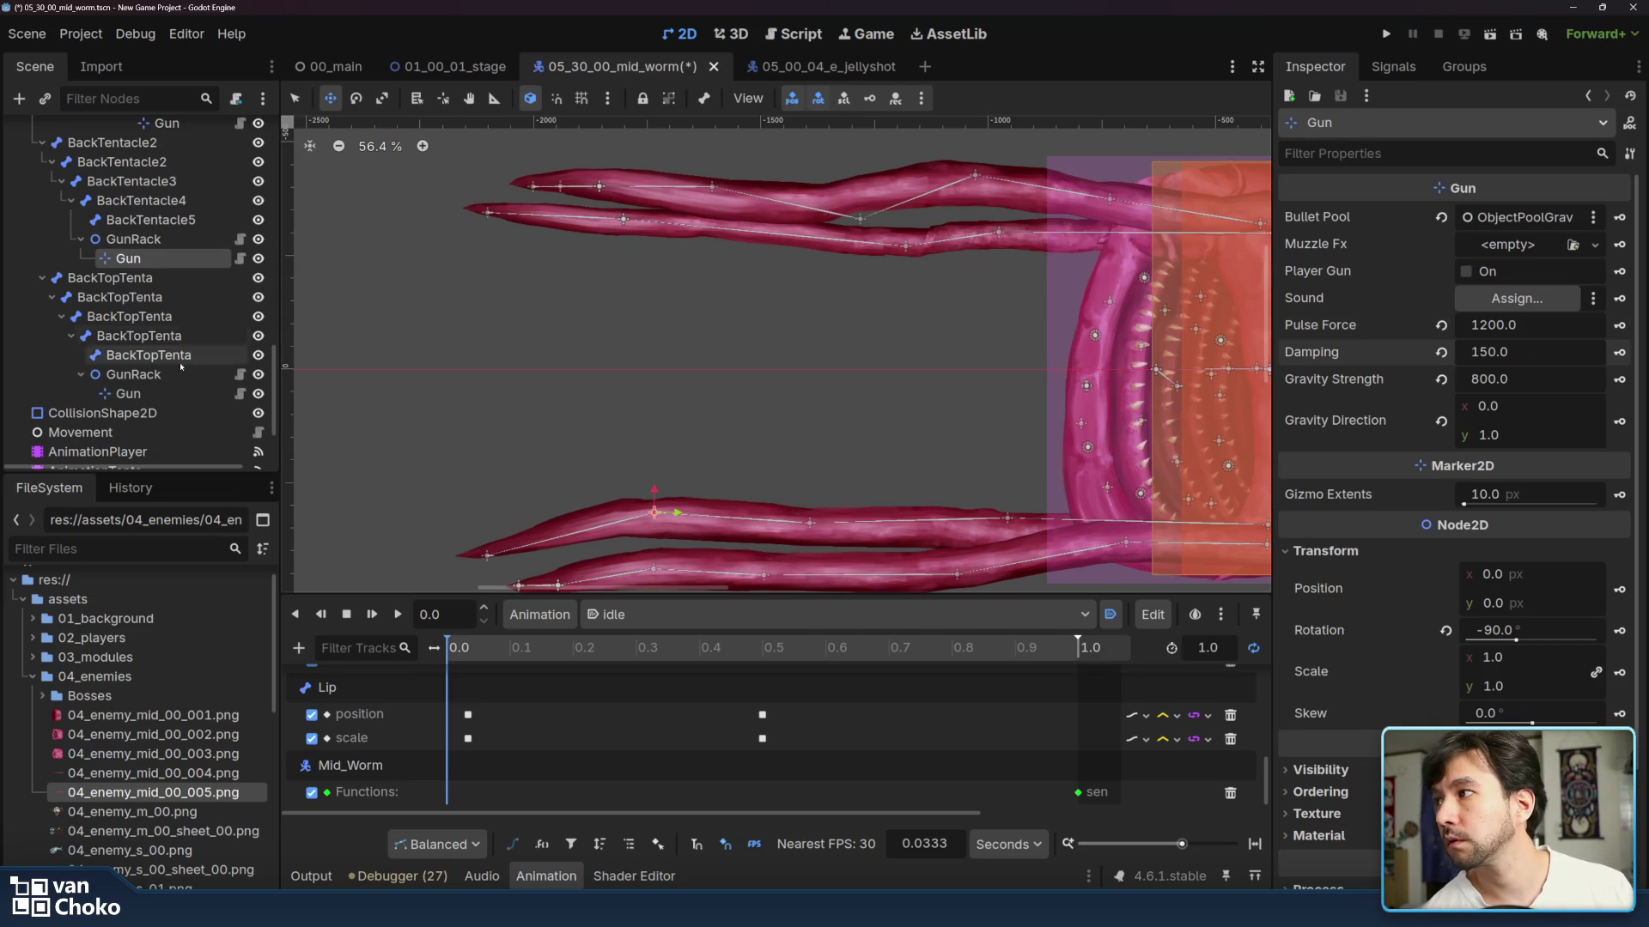
# - Give the lower tentacle Gun the same 1200 / 150 values, then save and run the game
pyautogui.click(128, 393)
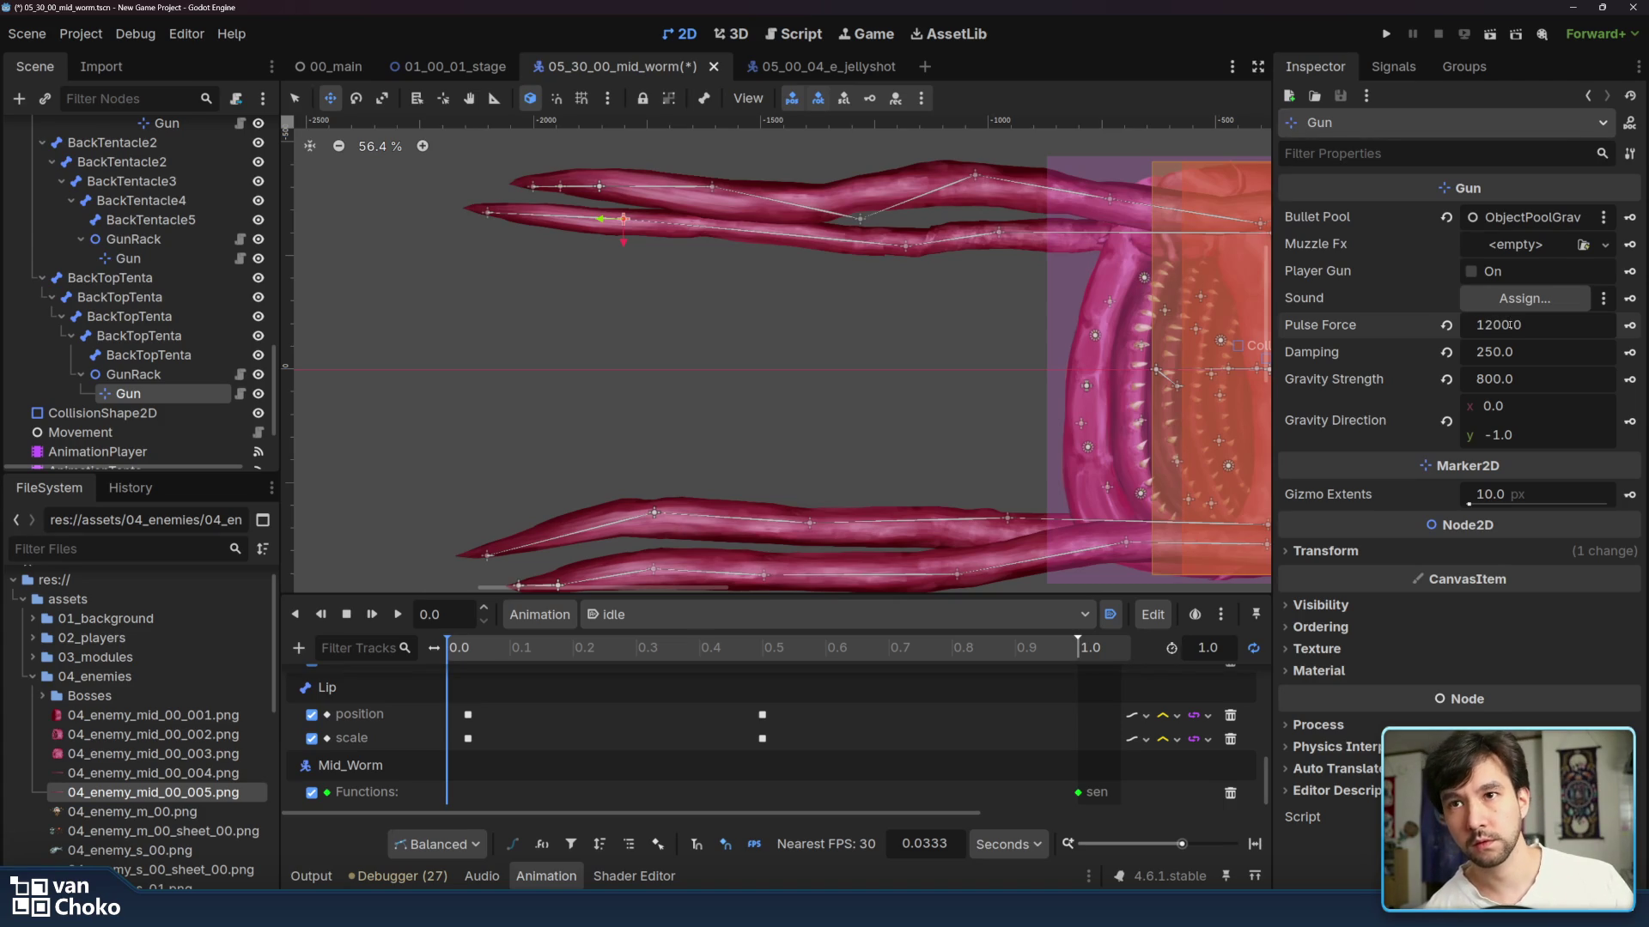
pyautogui.click(1514, 350)
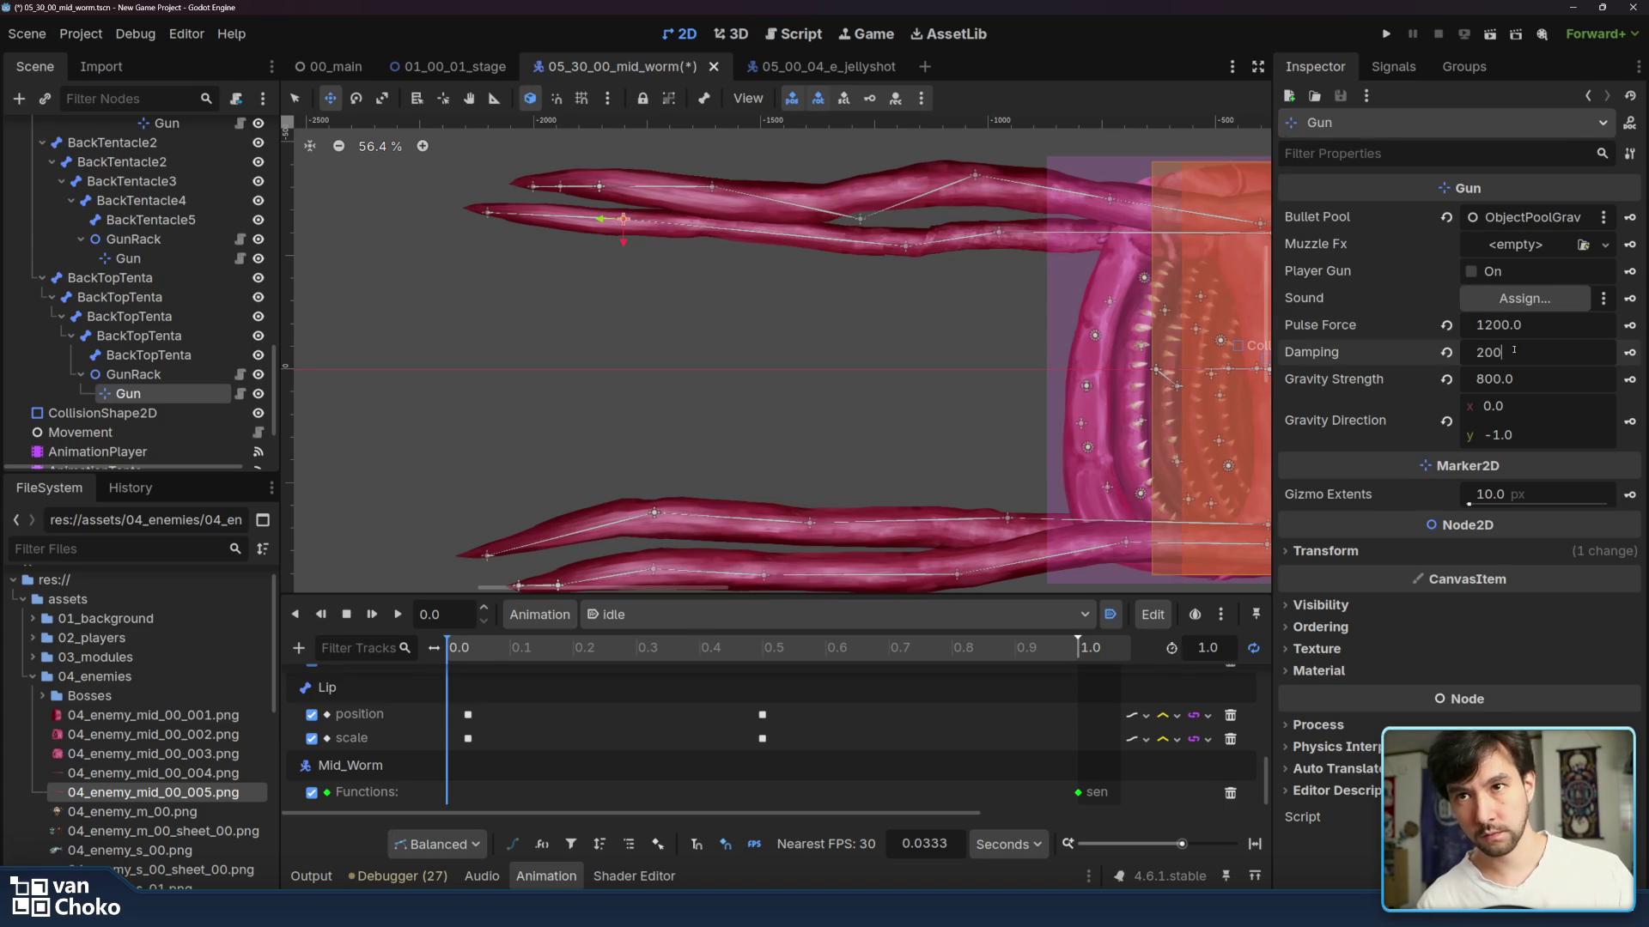
pyautogui.click(128, 259)
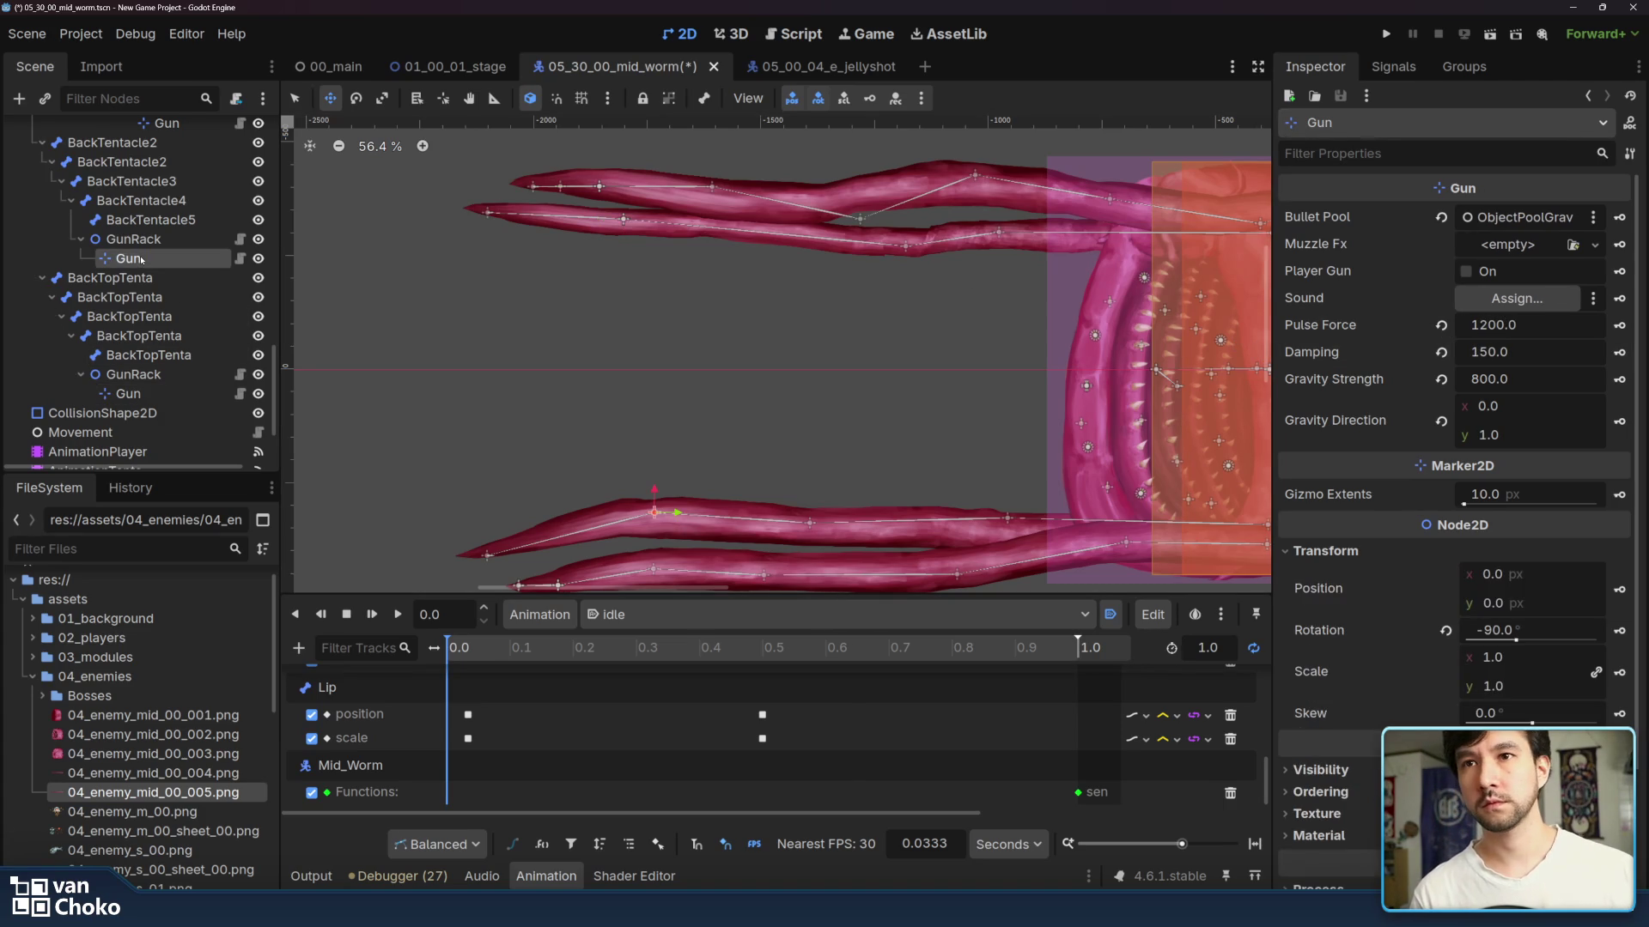
pyautogui.click(128, 393)
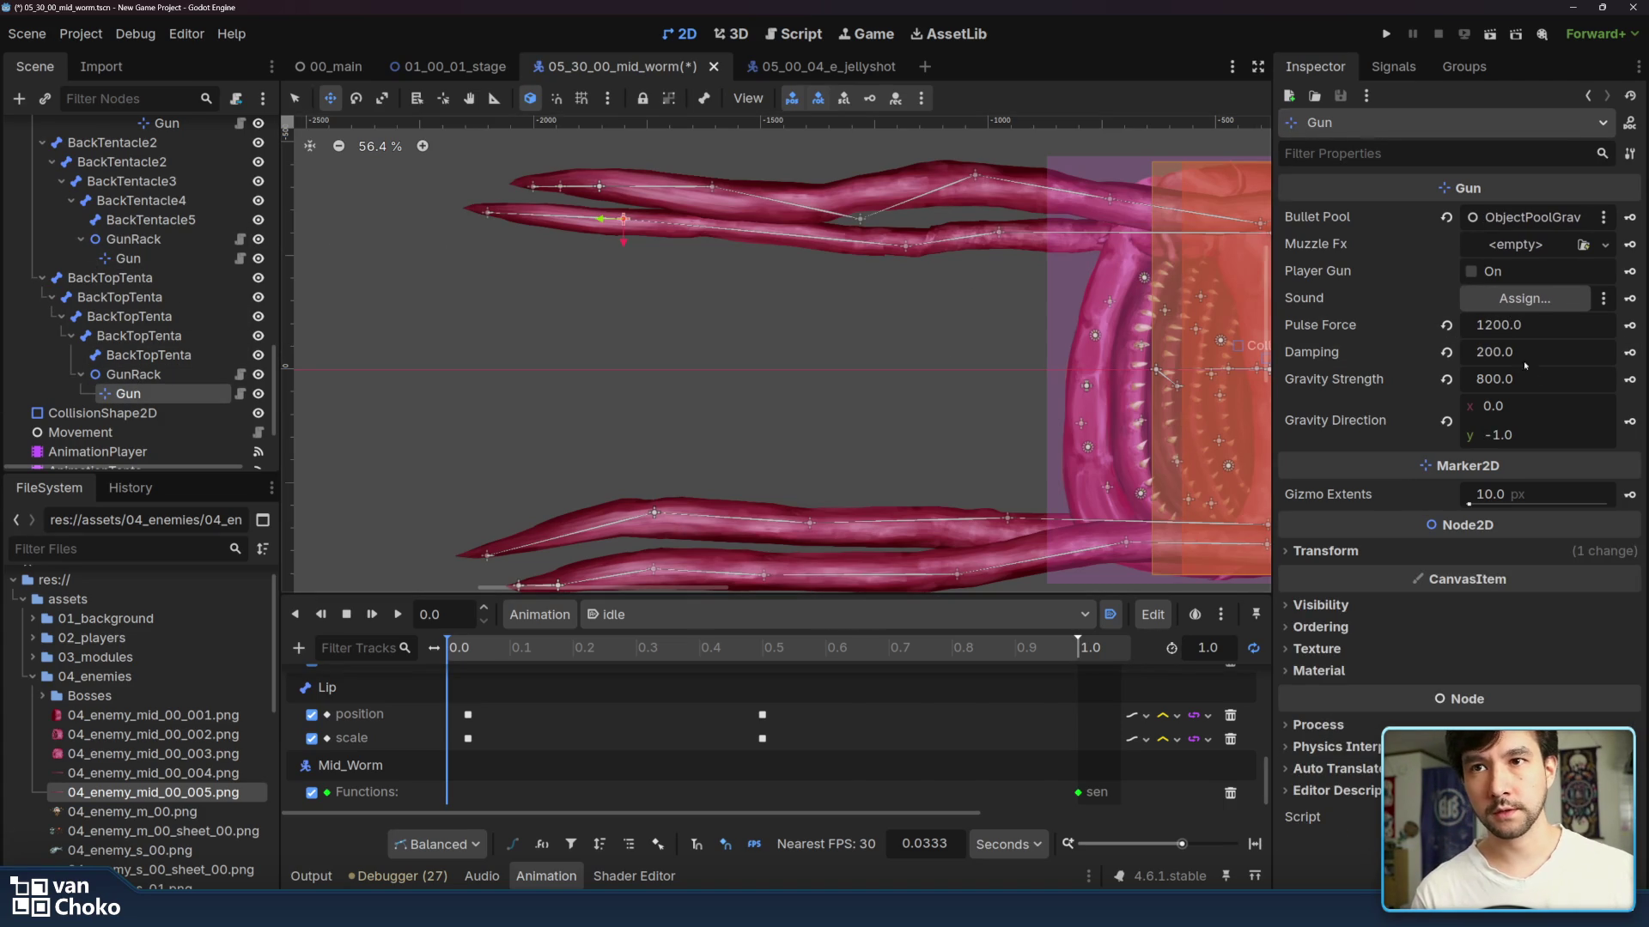
pyautogui.click(1513, 352)
pyautogui.write('150')
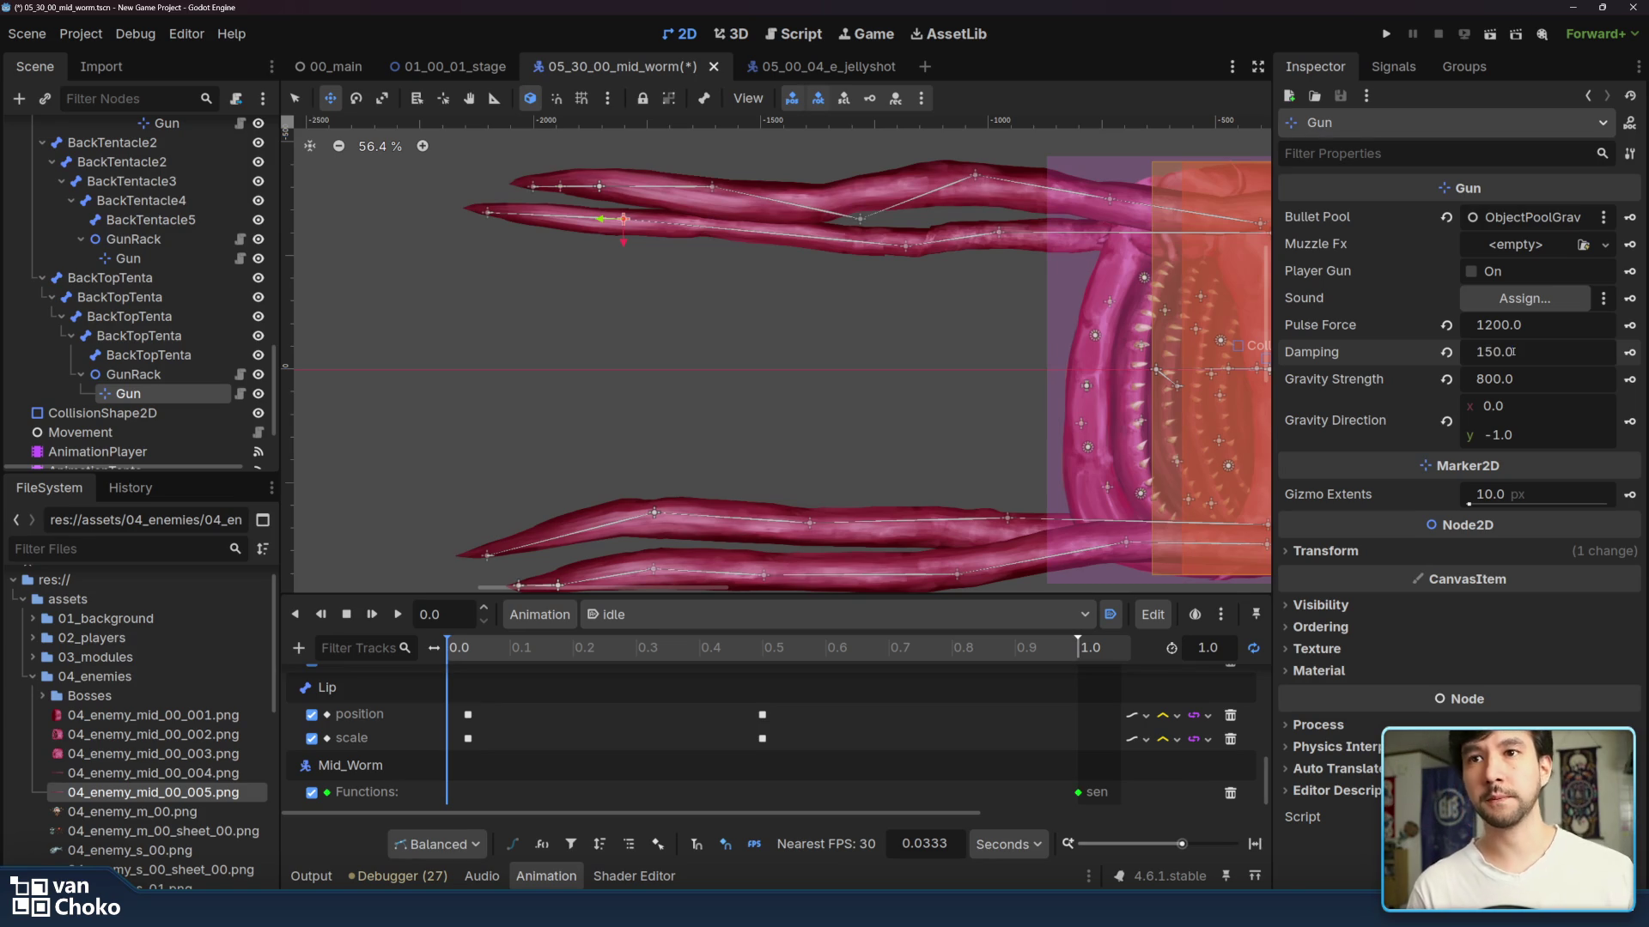
pyautogui.click(1384, 37)
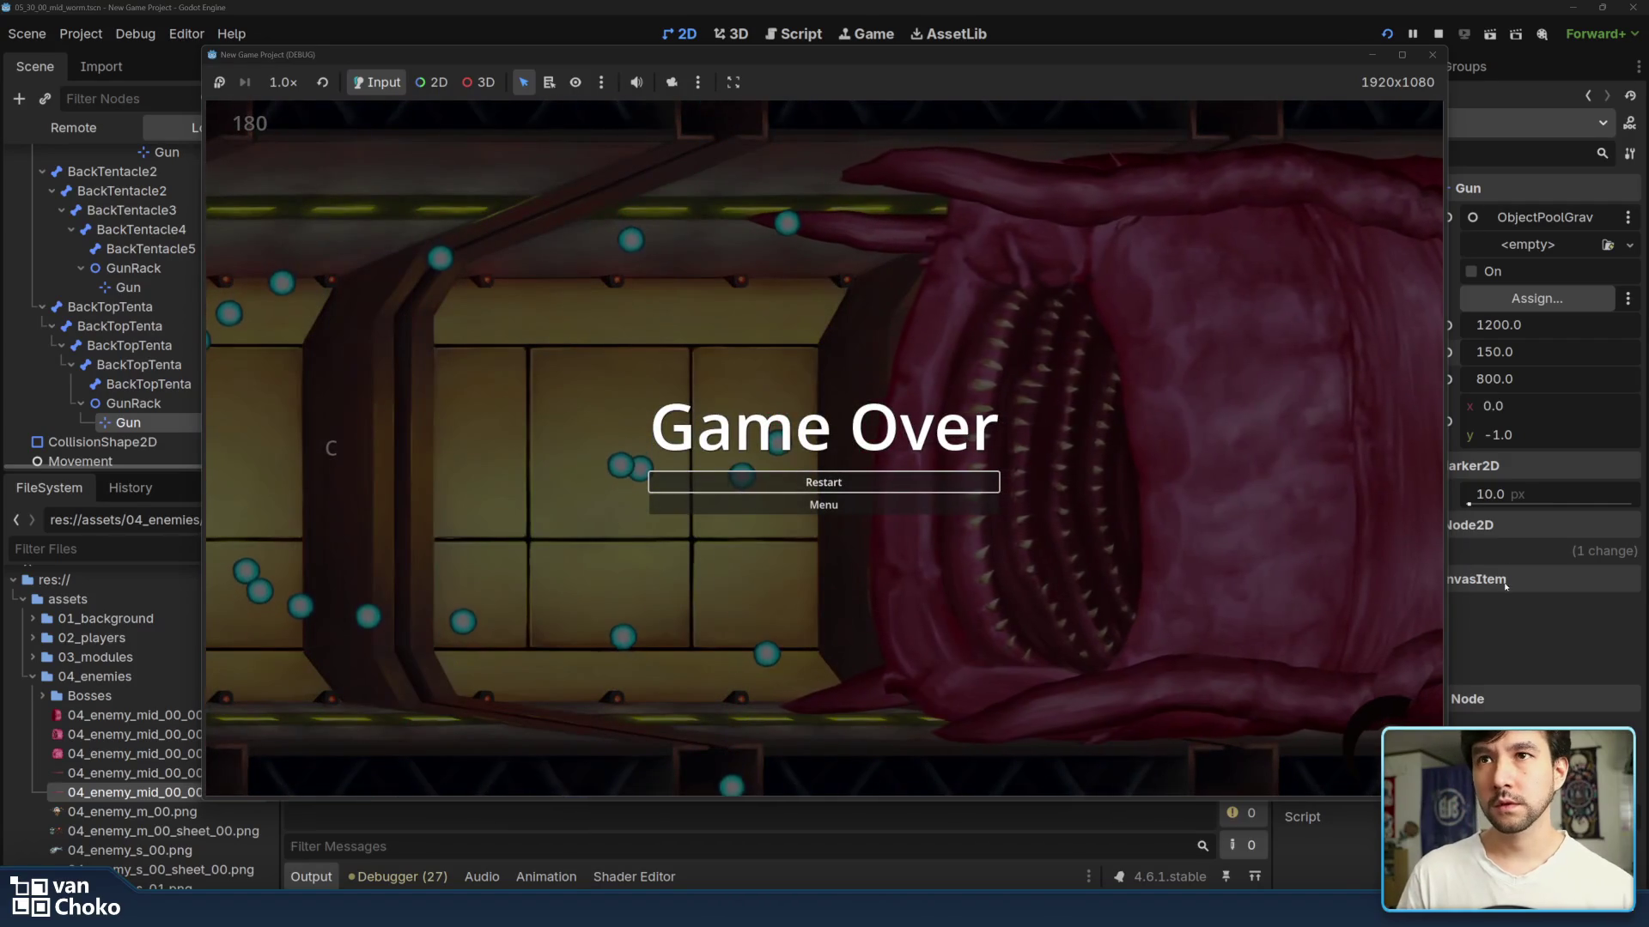
# - Stop the game once the worm fight reaches Game Over
pyautogui.click(1432, 54)
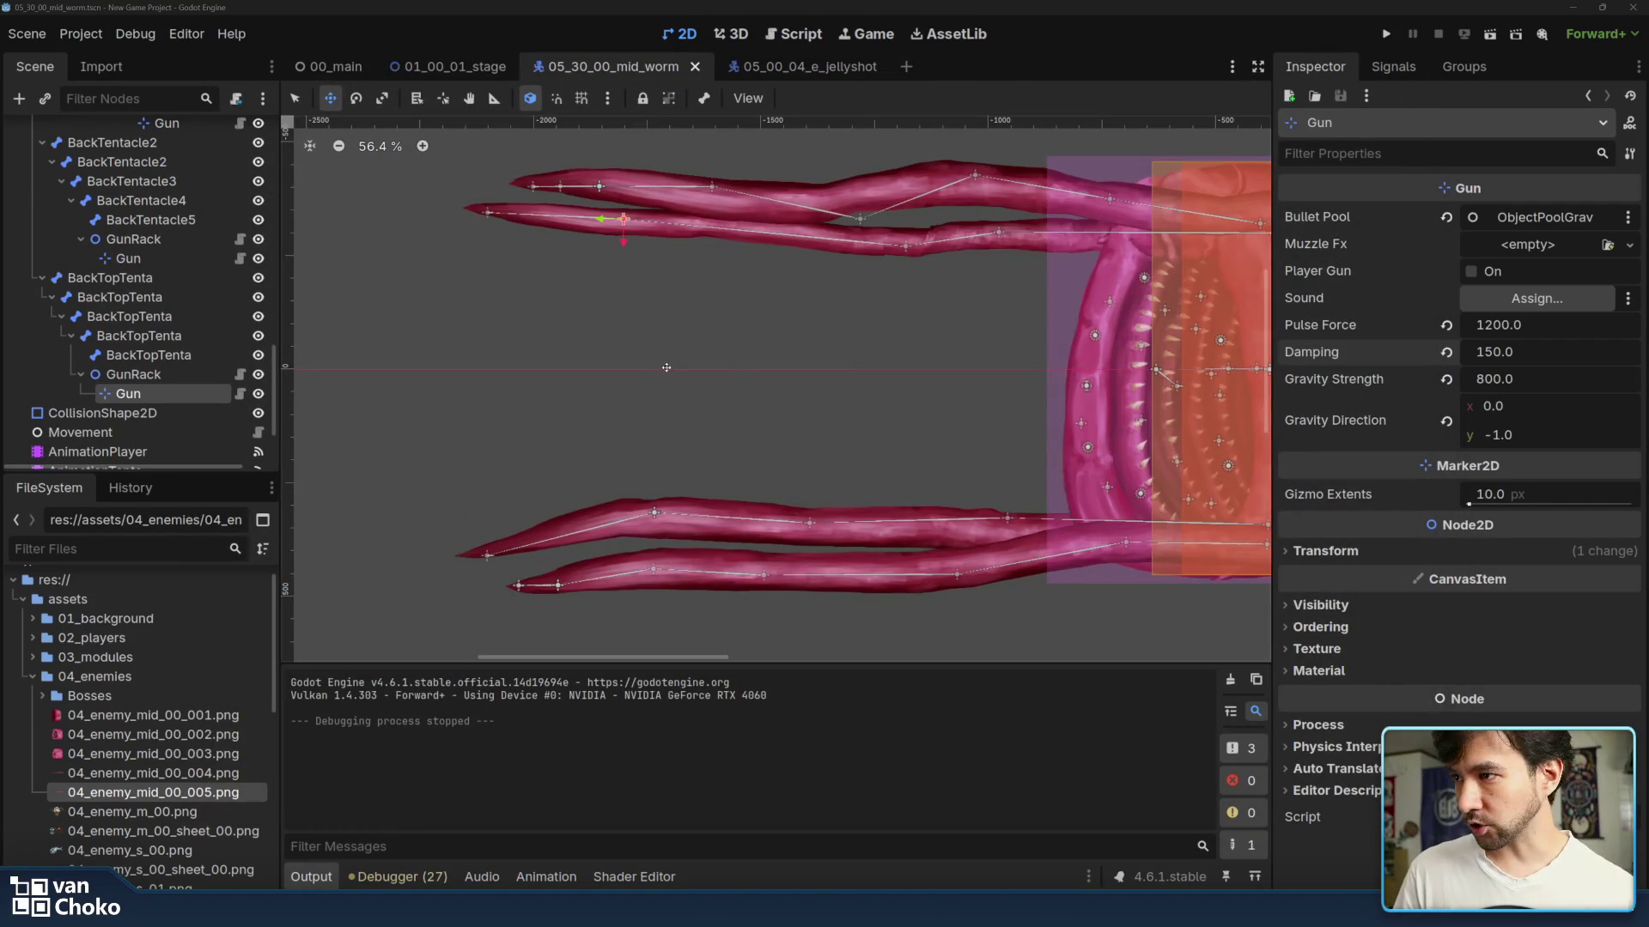
# - Select the back tentacle's GunRack, then the AnimationTenta player to show its retract tracks
pyautogui.click(134, 375)
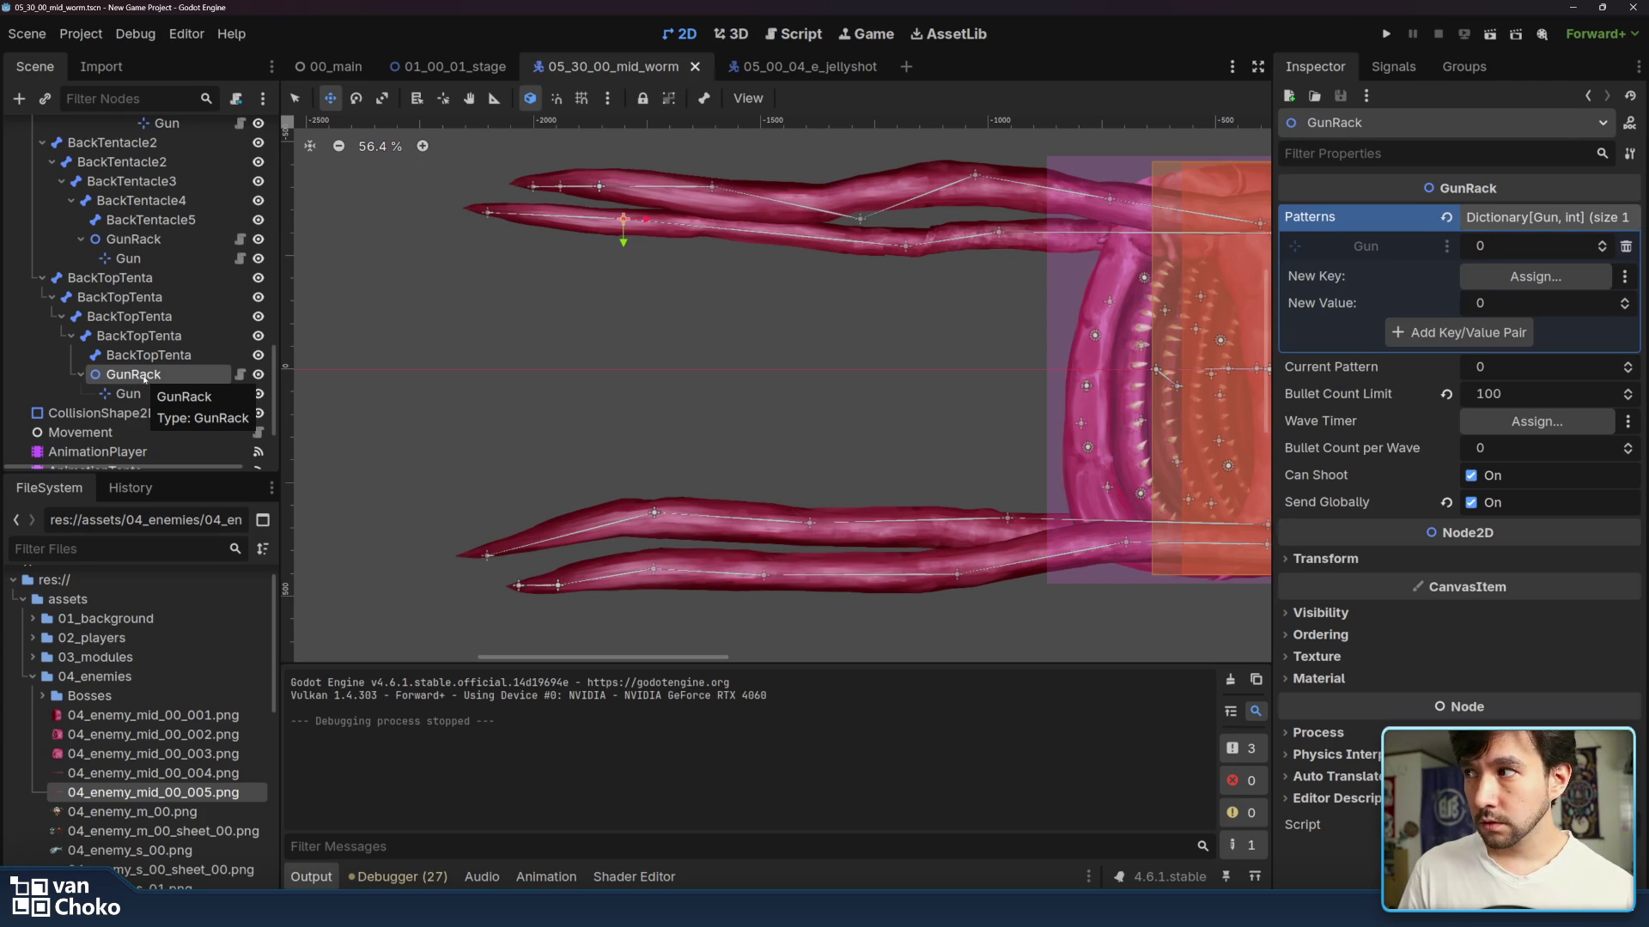
pyautogui.scroll(-4, 145, 378)
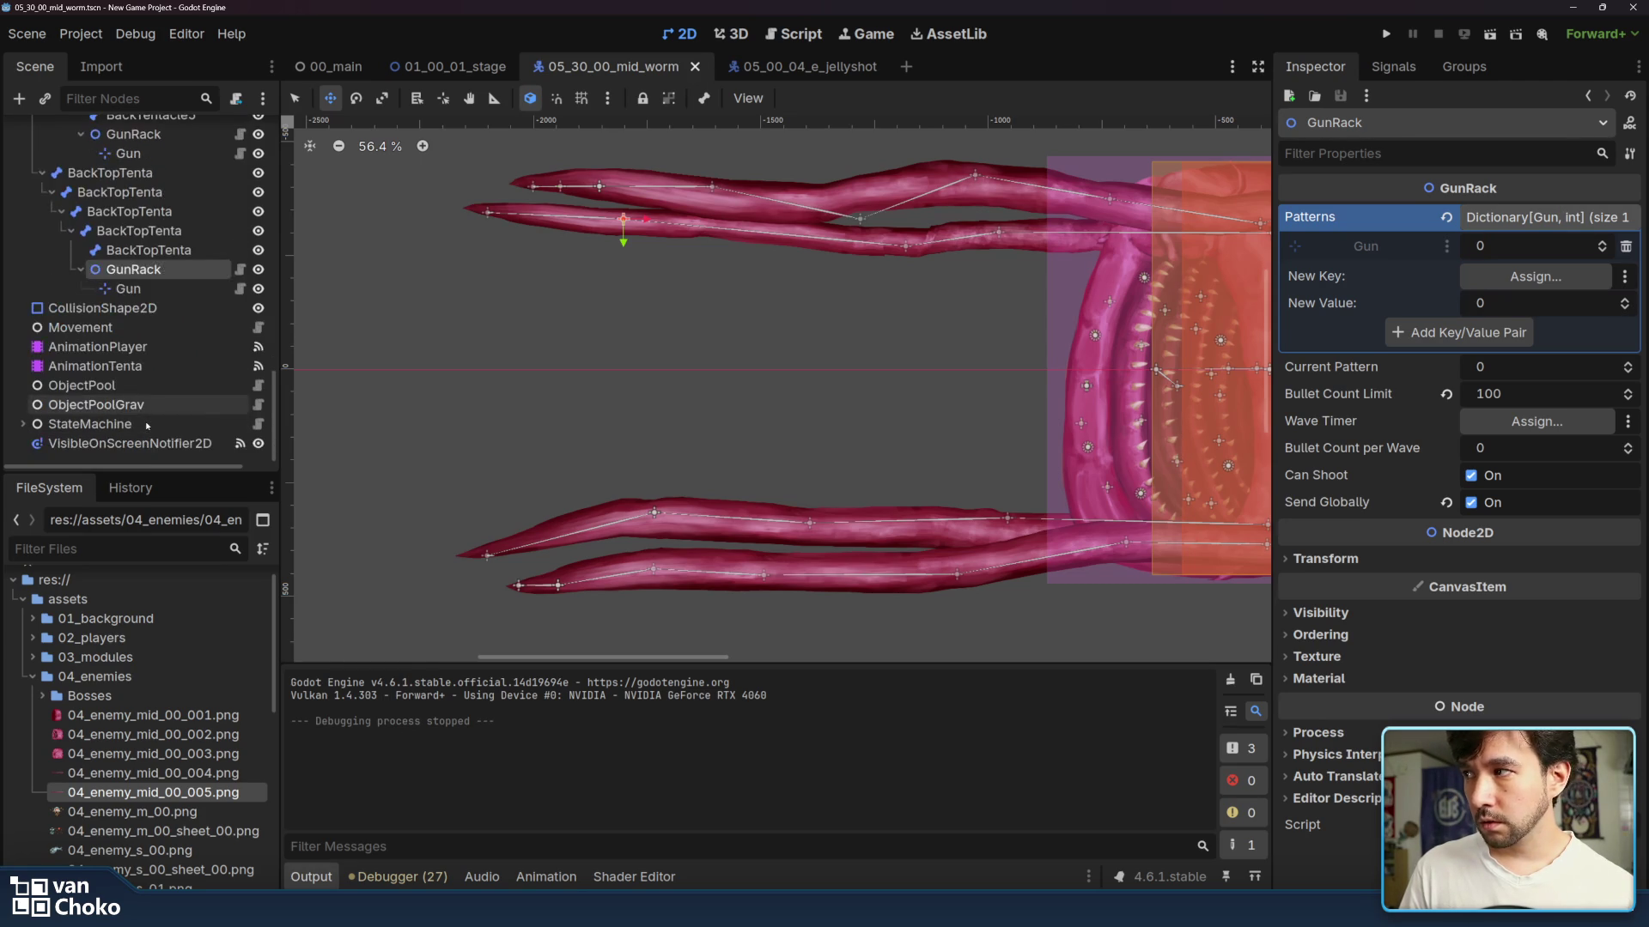
pyautogui.click(141, 367)
# - Compare the tentacle player's idle and retract animations, ending on retract
pyautogui.scroll(-2, 609, 687)
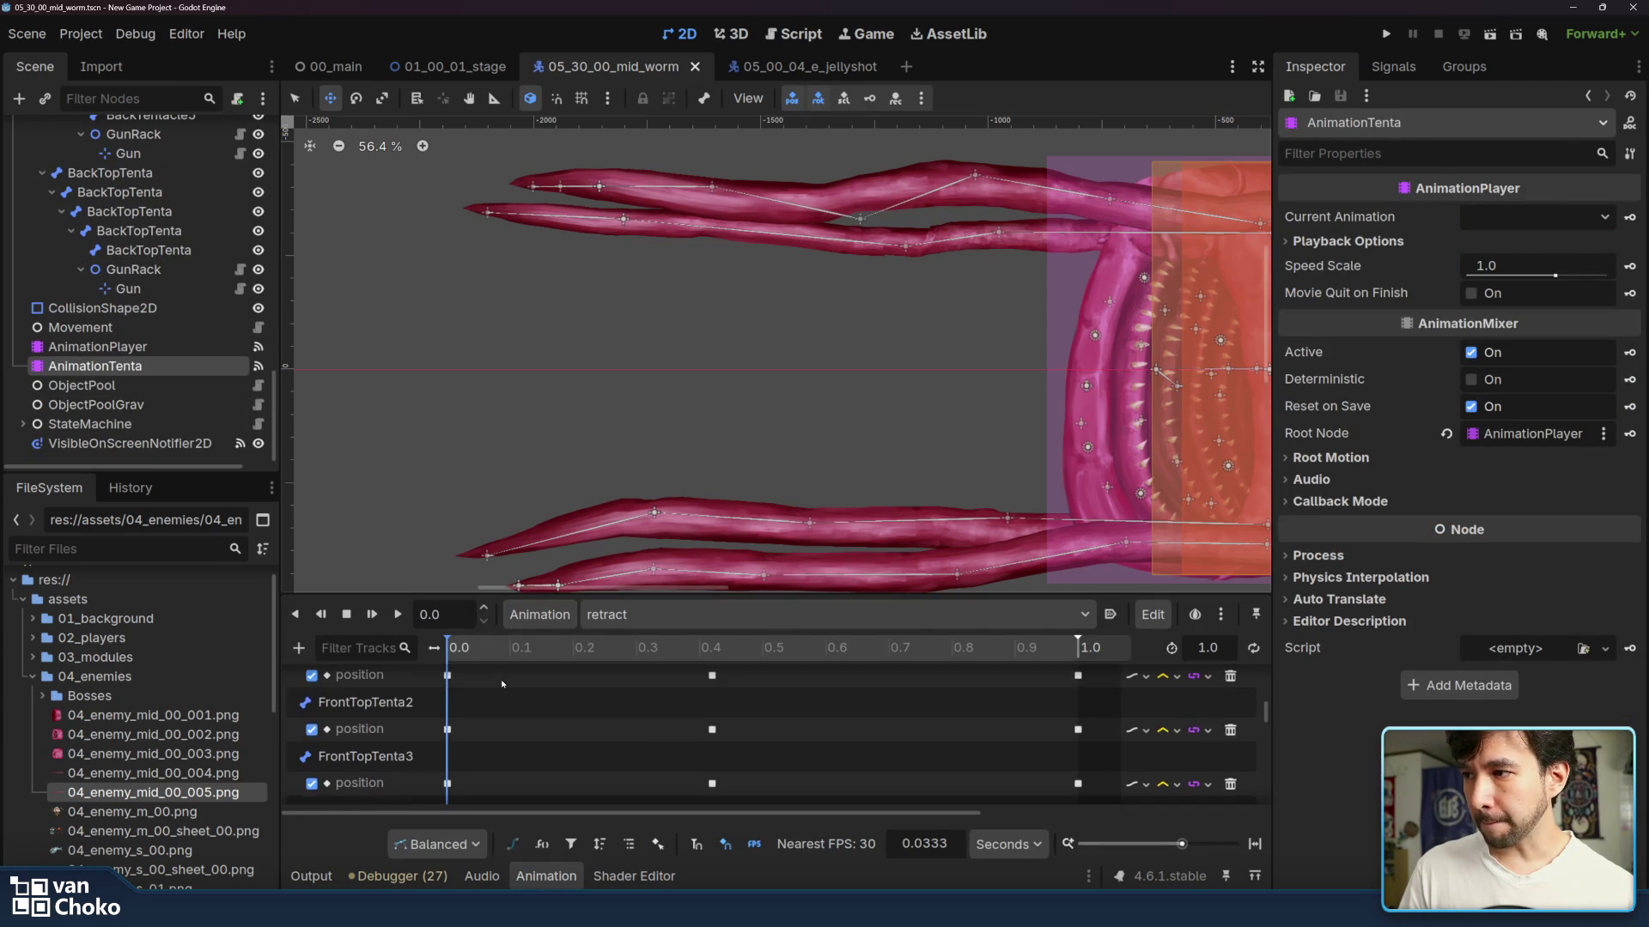
pyautogui.click(609, 615)
pyautogui.click(652, 686)
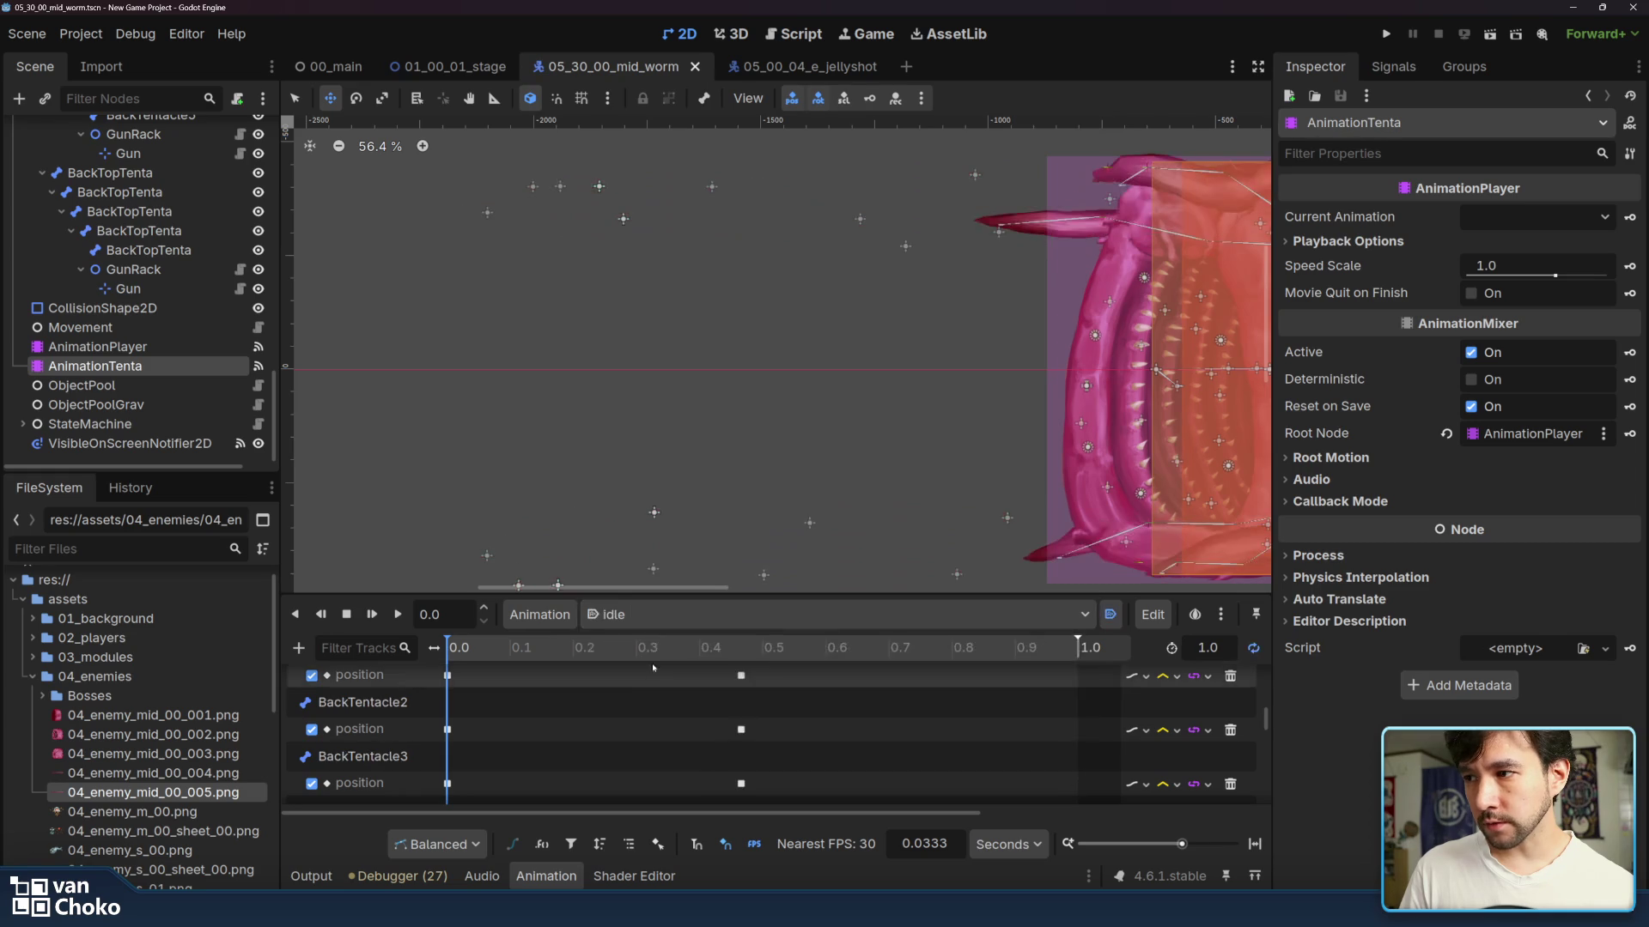
pyautogui.click(652, 615)
pyautogui.click(652, 705)
pyautogui.click(652, 615)
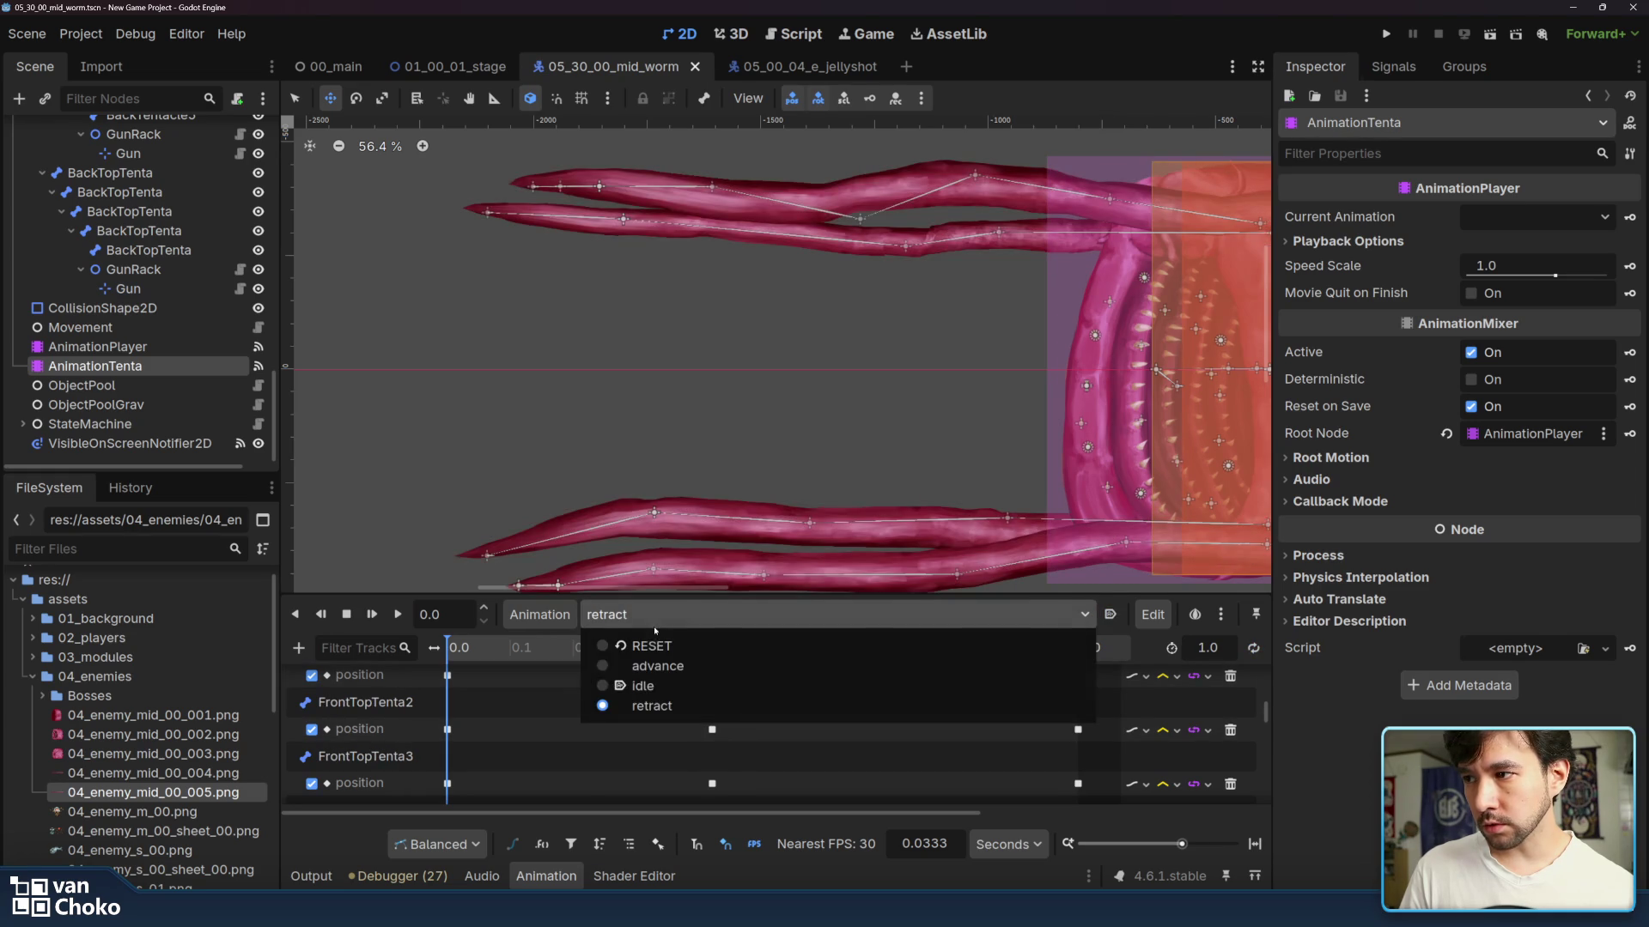
pyautogui.click(652, 686)
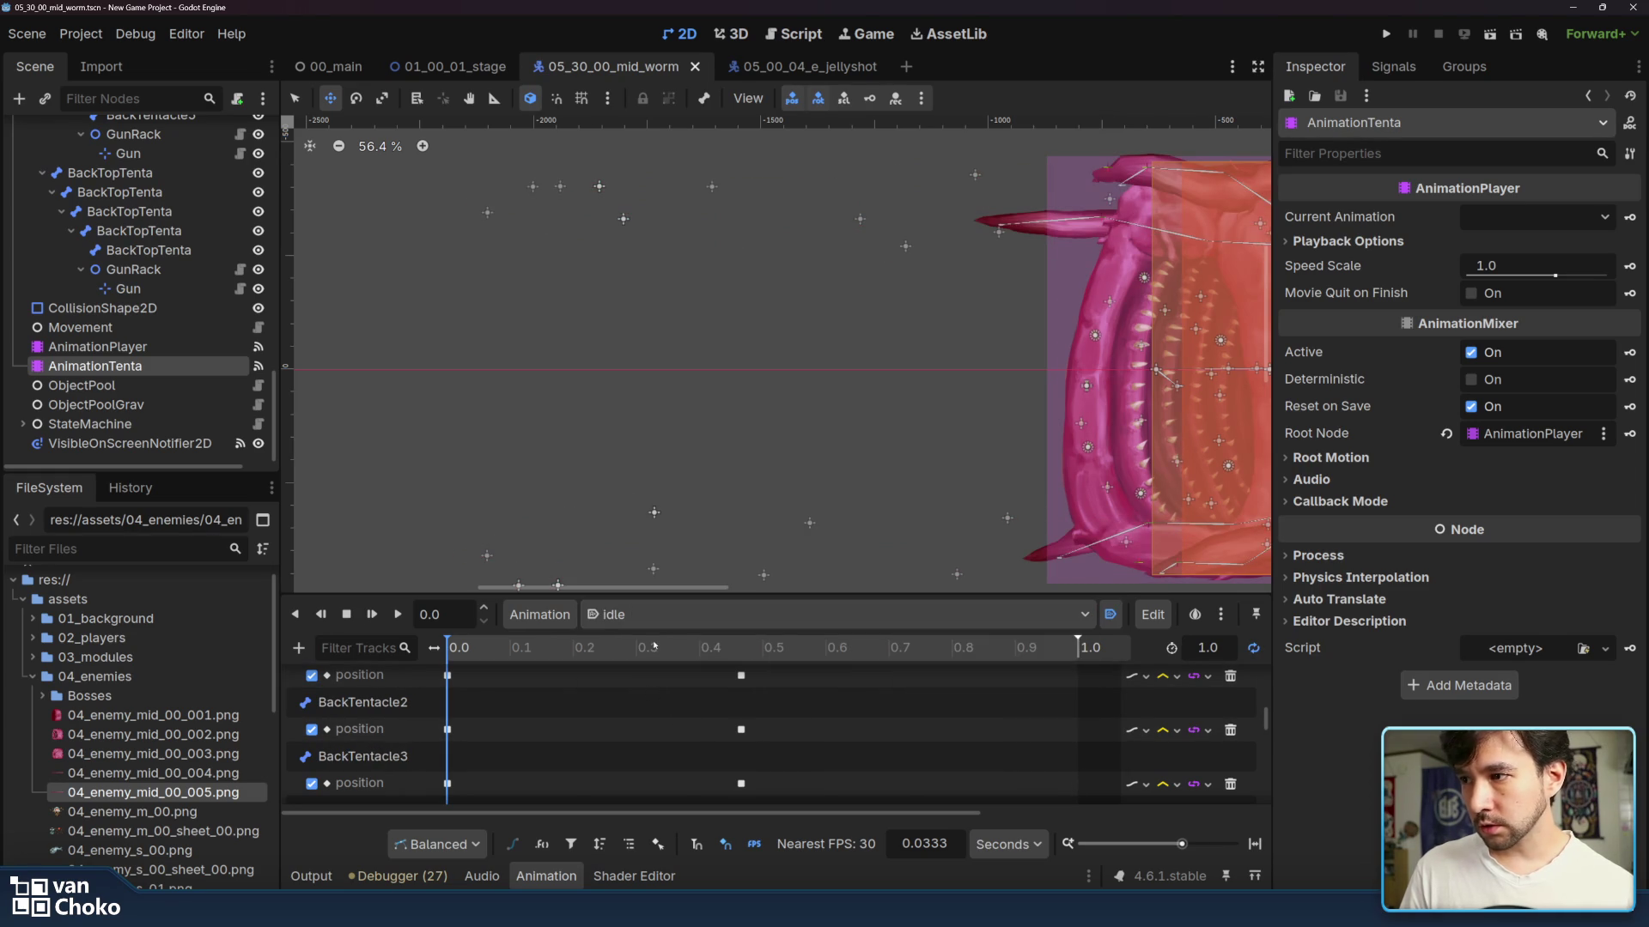
pyautogui.click(653, 614)
pyautogui.click(653, 705)
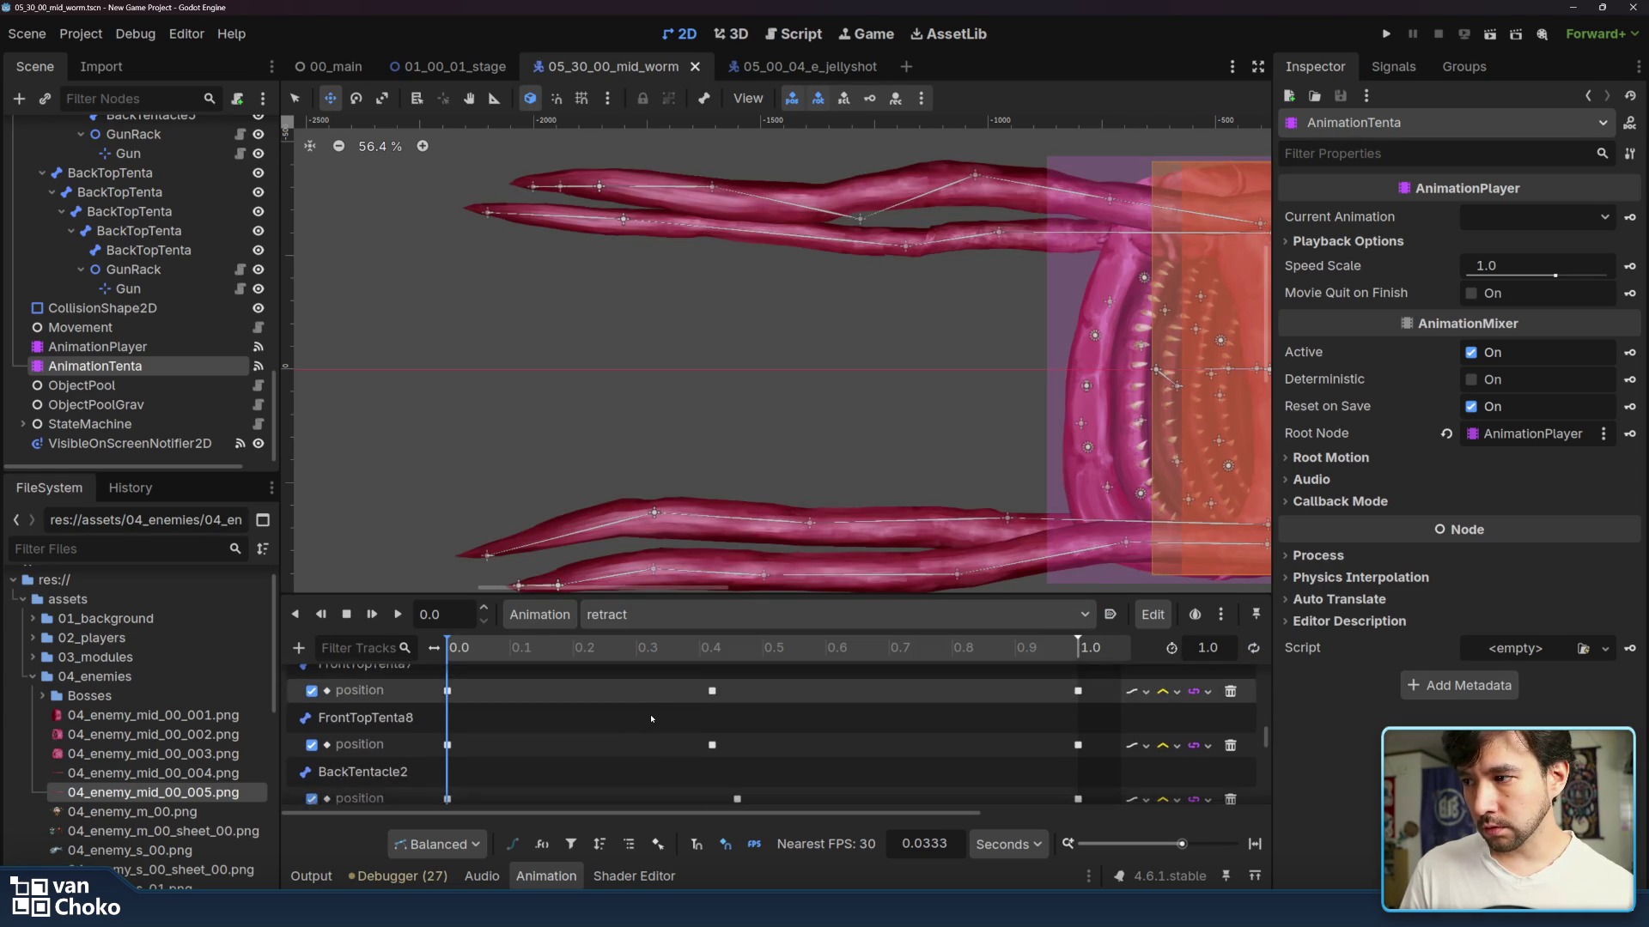
pyautogui.scroll(-5, 651, 718)
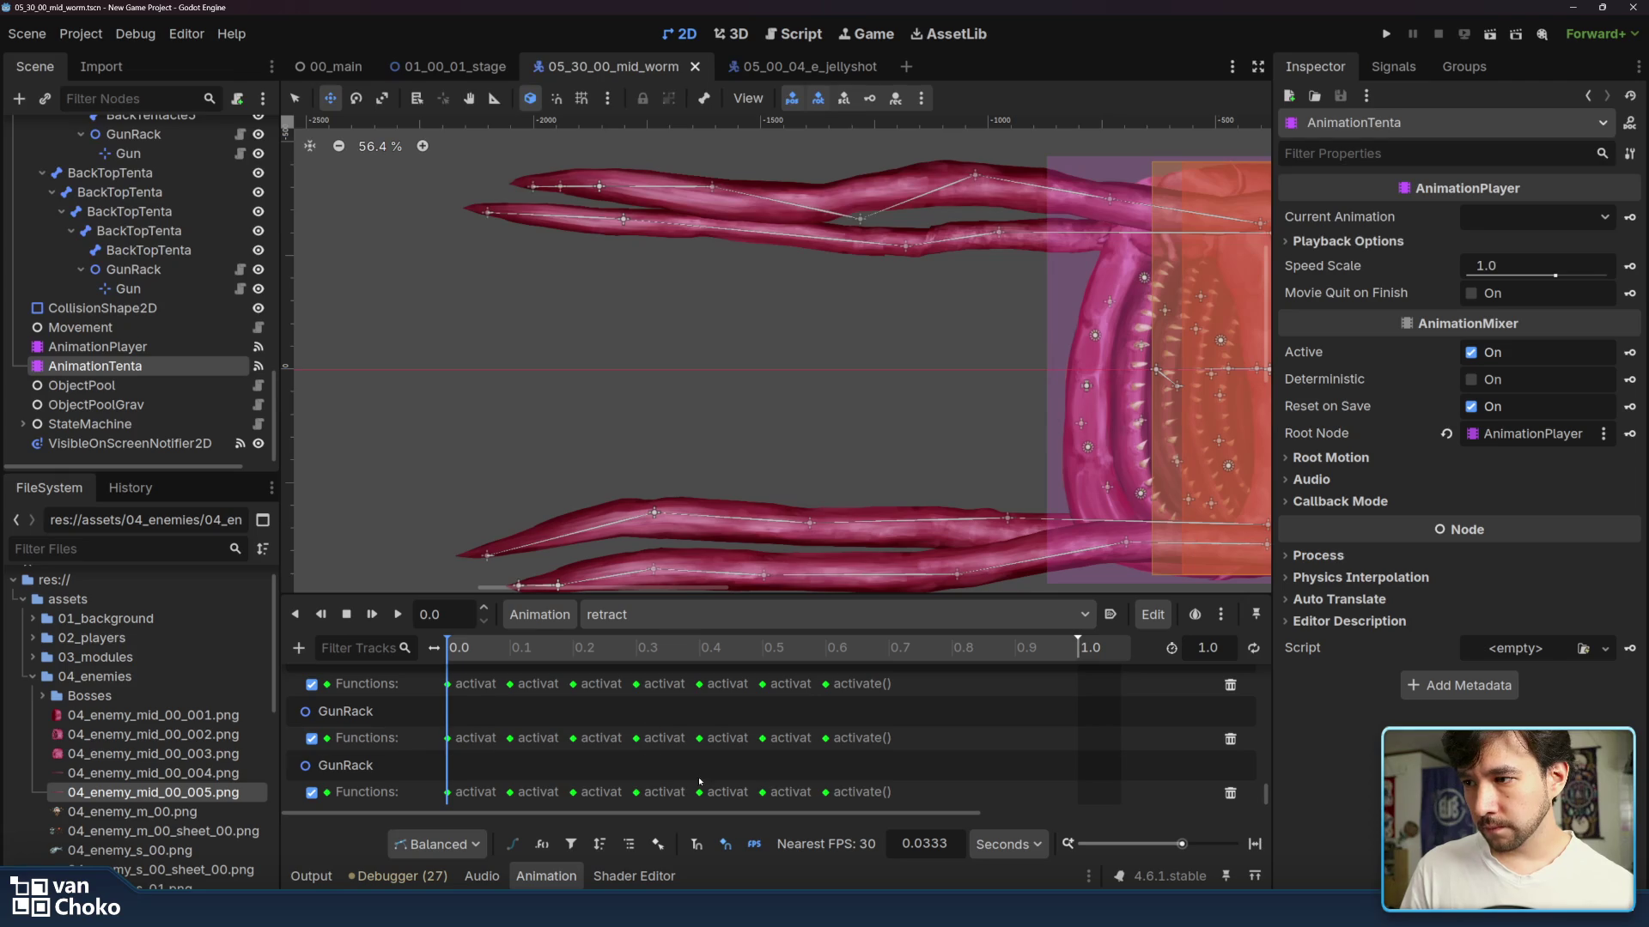
# - Trim both back GunRack tracks to three early activate() keys, shift them earlier, and save
pyautogui.moveTo(907, 798)
pyautogui.mouseDown()
pyautogui.moveTo(792, 732)
pyautogui.moveTo(687, 737)
pyautogui.moveTo(688, 803)
pyautogui.mouseUp()
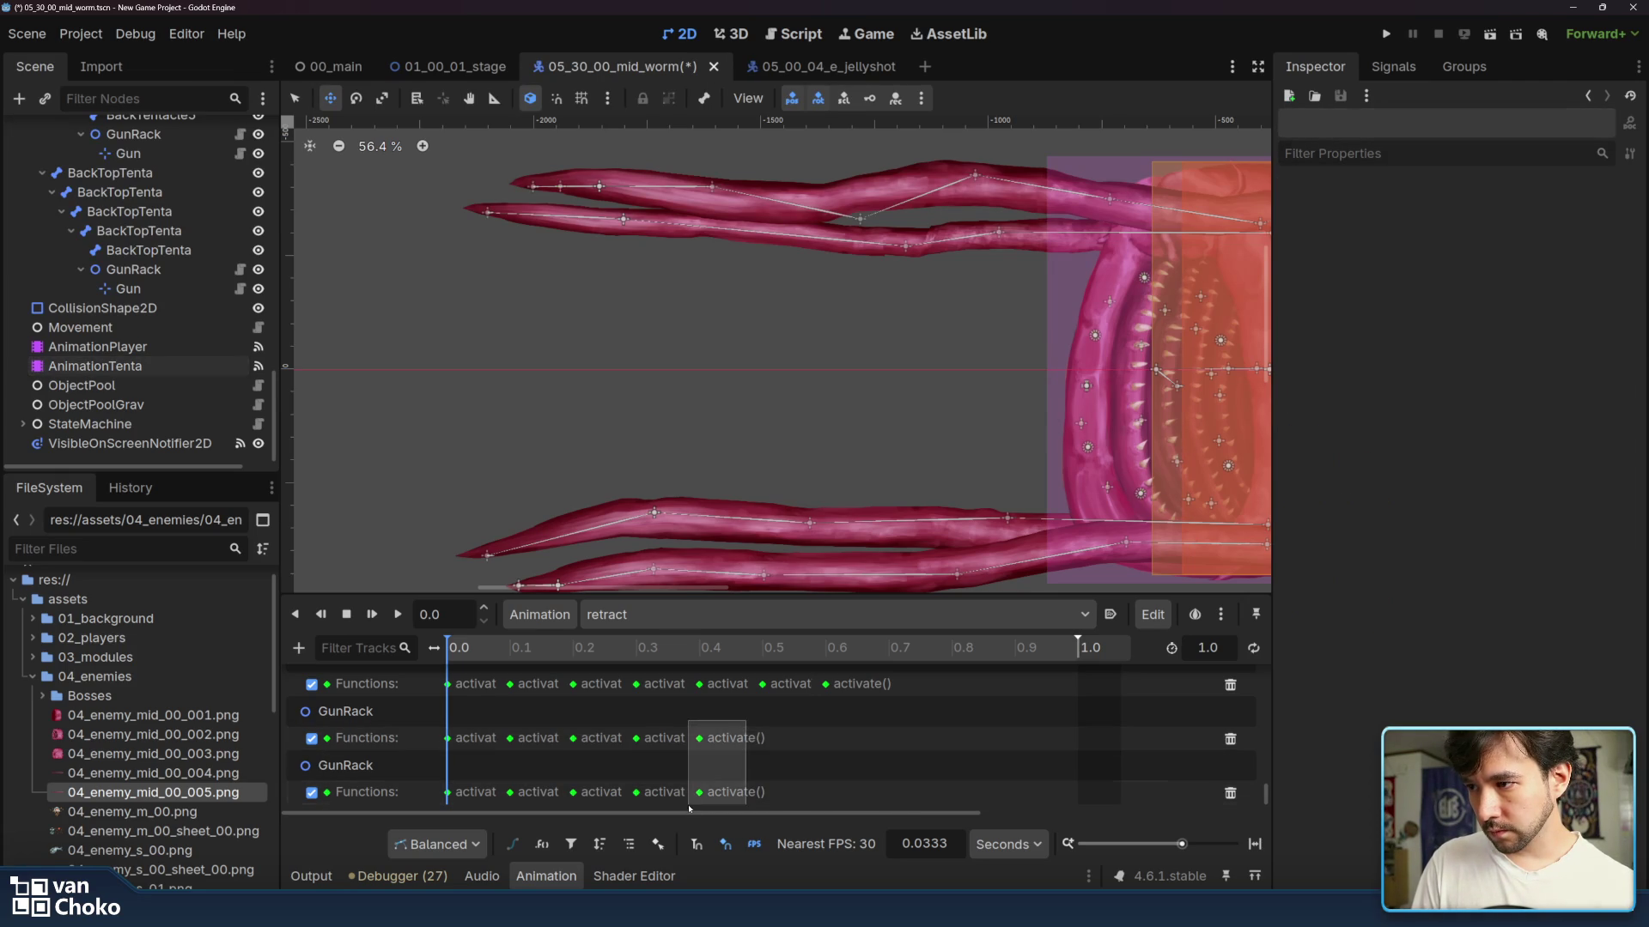
pyautogui.moveTo(699, 738)
pyautogui.mouseDown()
pyautogui.moveTo(636, 738)
pyautogui.moveTo(616, 814)
pyautogui.mouseUp()
pyautogui.moveTo(636, 738)
pyautogui.mouseDown()
pyautogui.moveTo(573, 737)
pyautogui.moveTo(496, 781)
pyautogui.mouseUp()
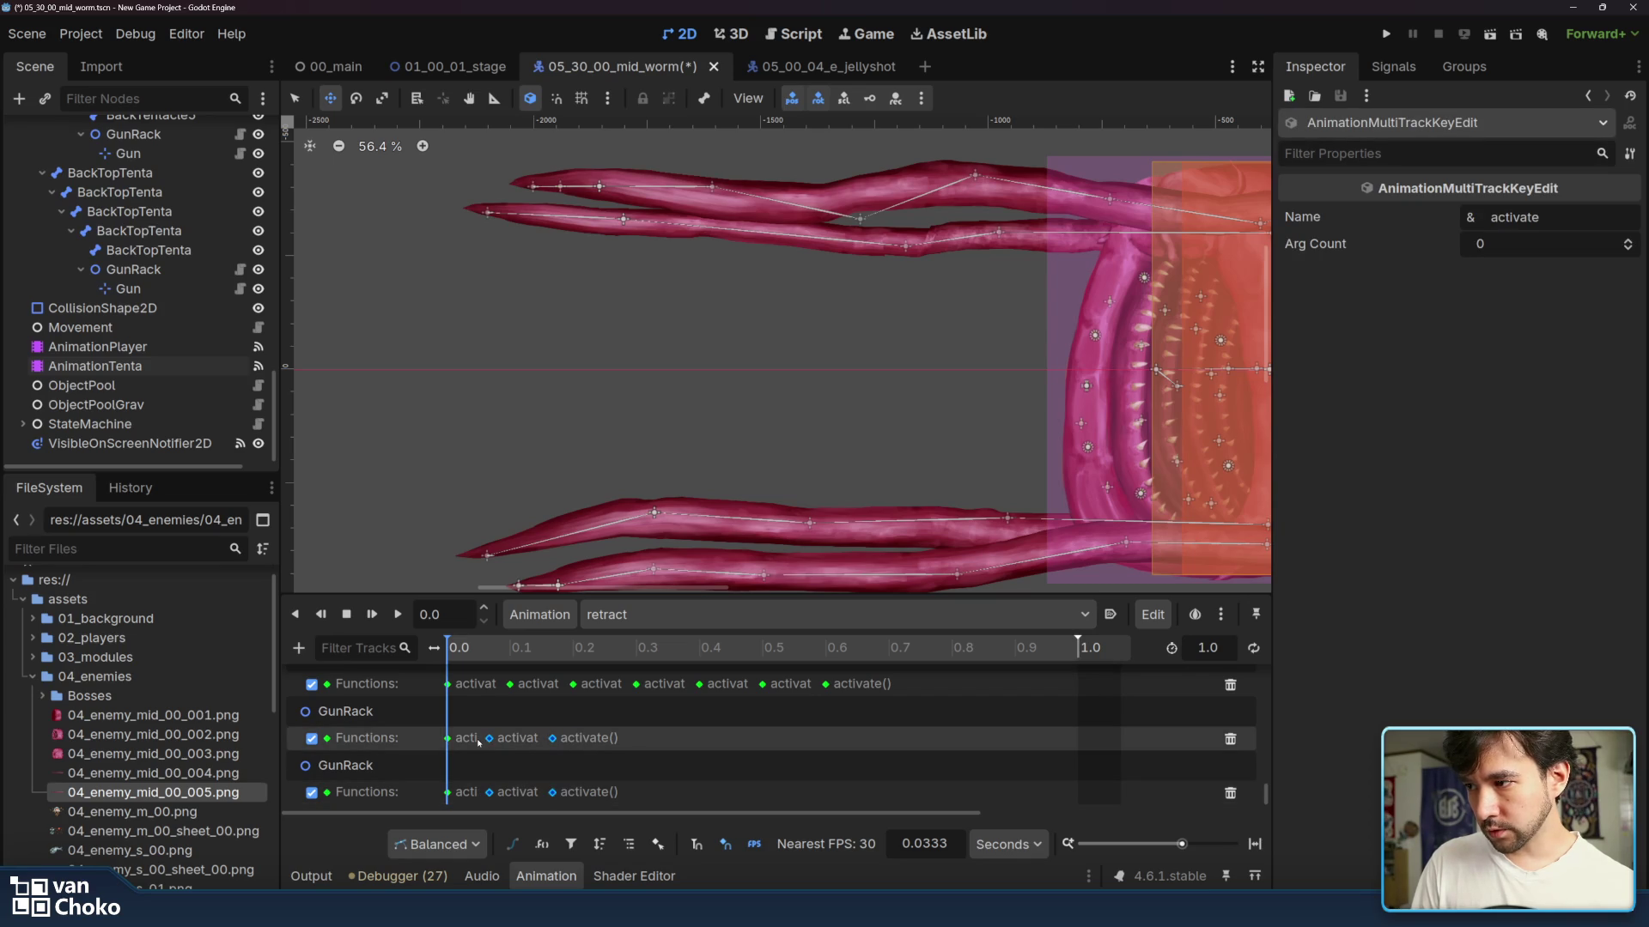
pyautogui.moveTo(521, 809); pyautogui.dragTo(536, 732)
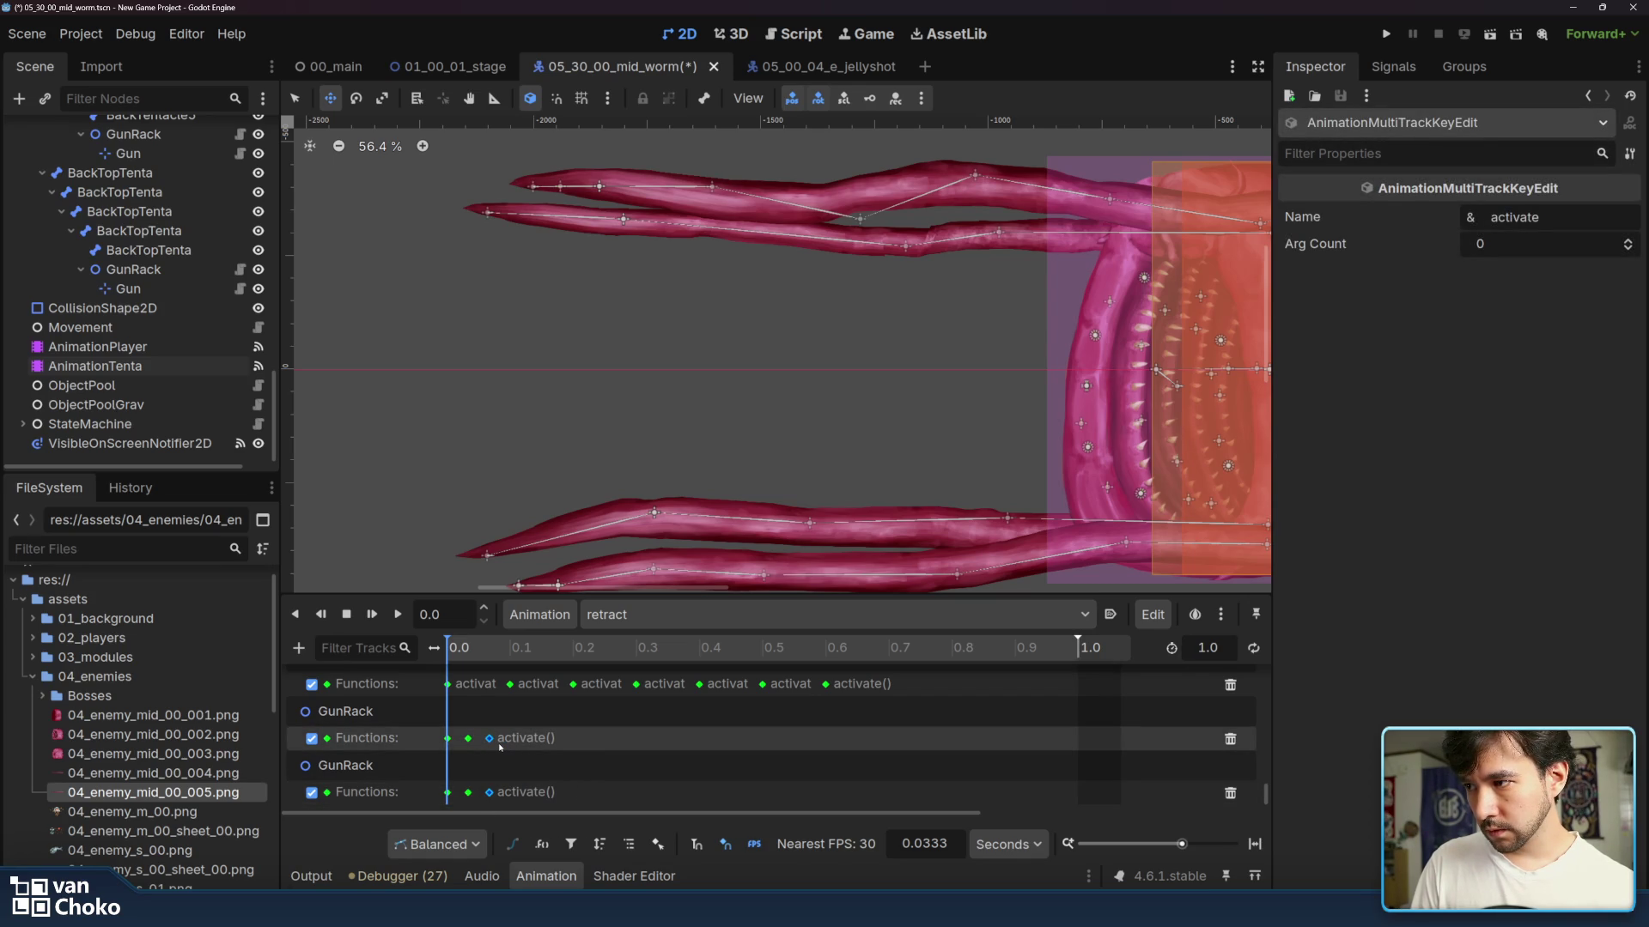
pyautogui.moveTo(479, 656)
pyautogui.mouseDown()
pyautogui.moveTo(566, 661)
pyautogui.moveTo(501, 661)
pyautogui.mouseUp()
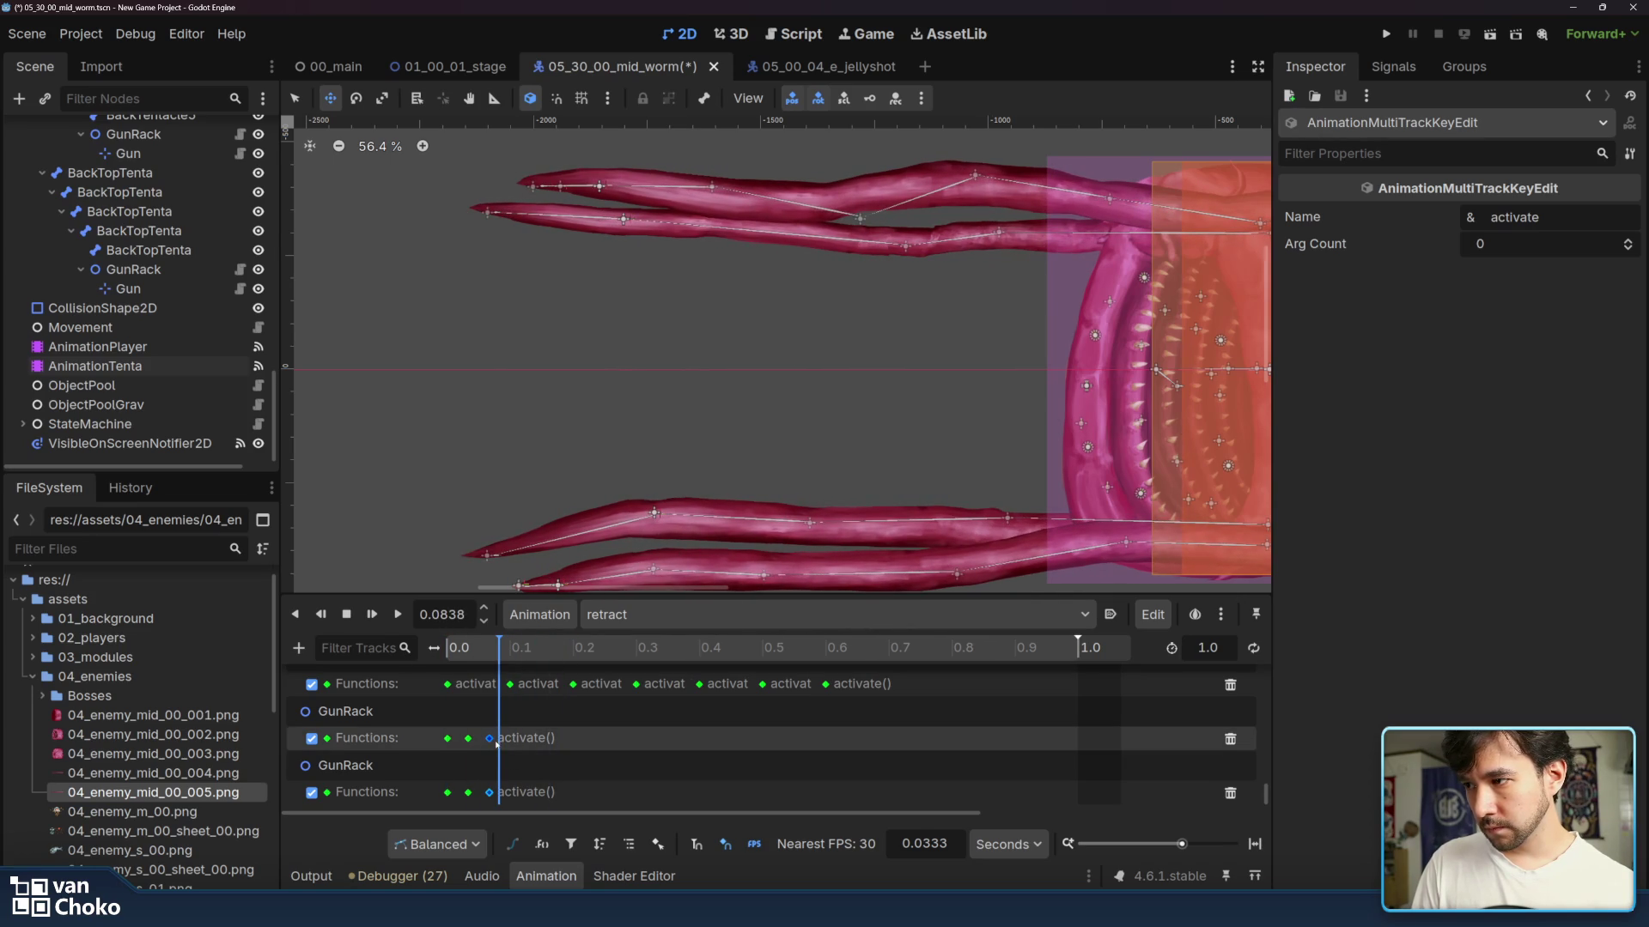
pyautogui.moveTo(459, 728); pyautogui.dragTo(515, 802)
pyautogui.moveTo(470, 652); pyautogui.dragTo(562, 670)
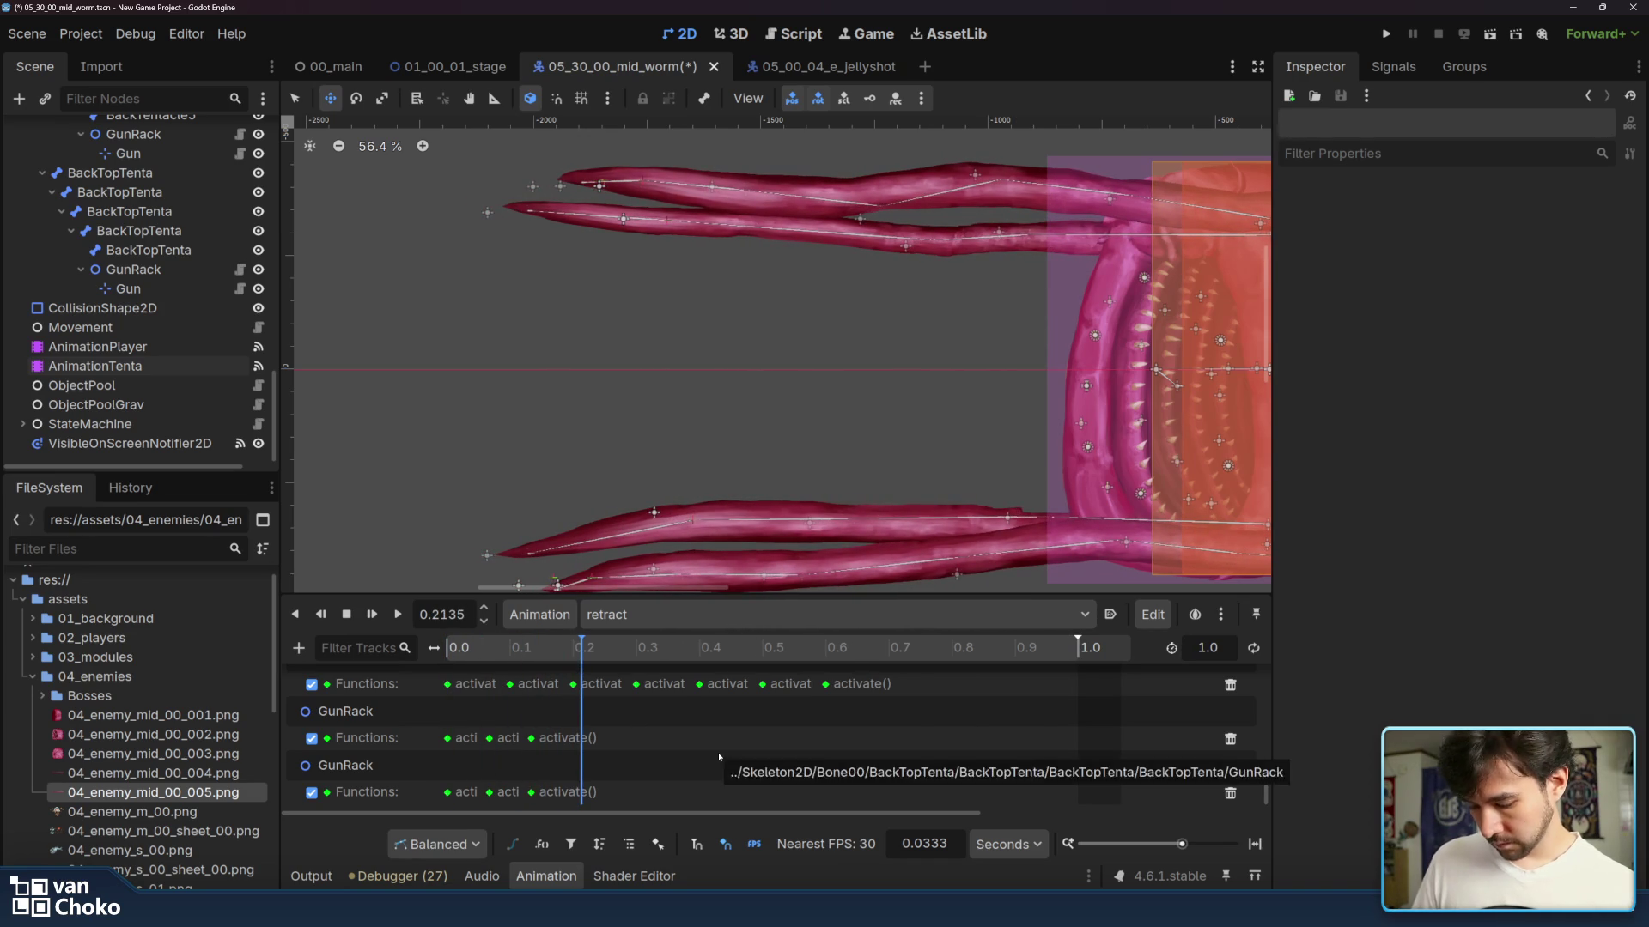
pyautogui.hotkey('ctrl', 's')
# - Run the project, play against the mid-worm boss until Game Over, then close the game
pyautogui.click(1388, 36)
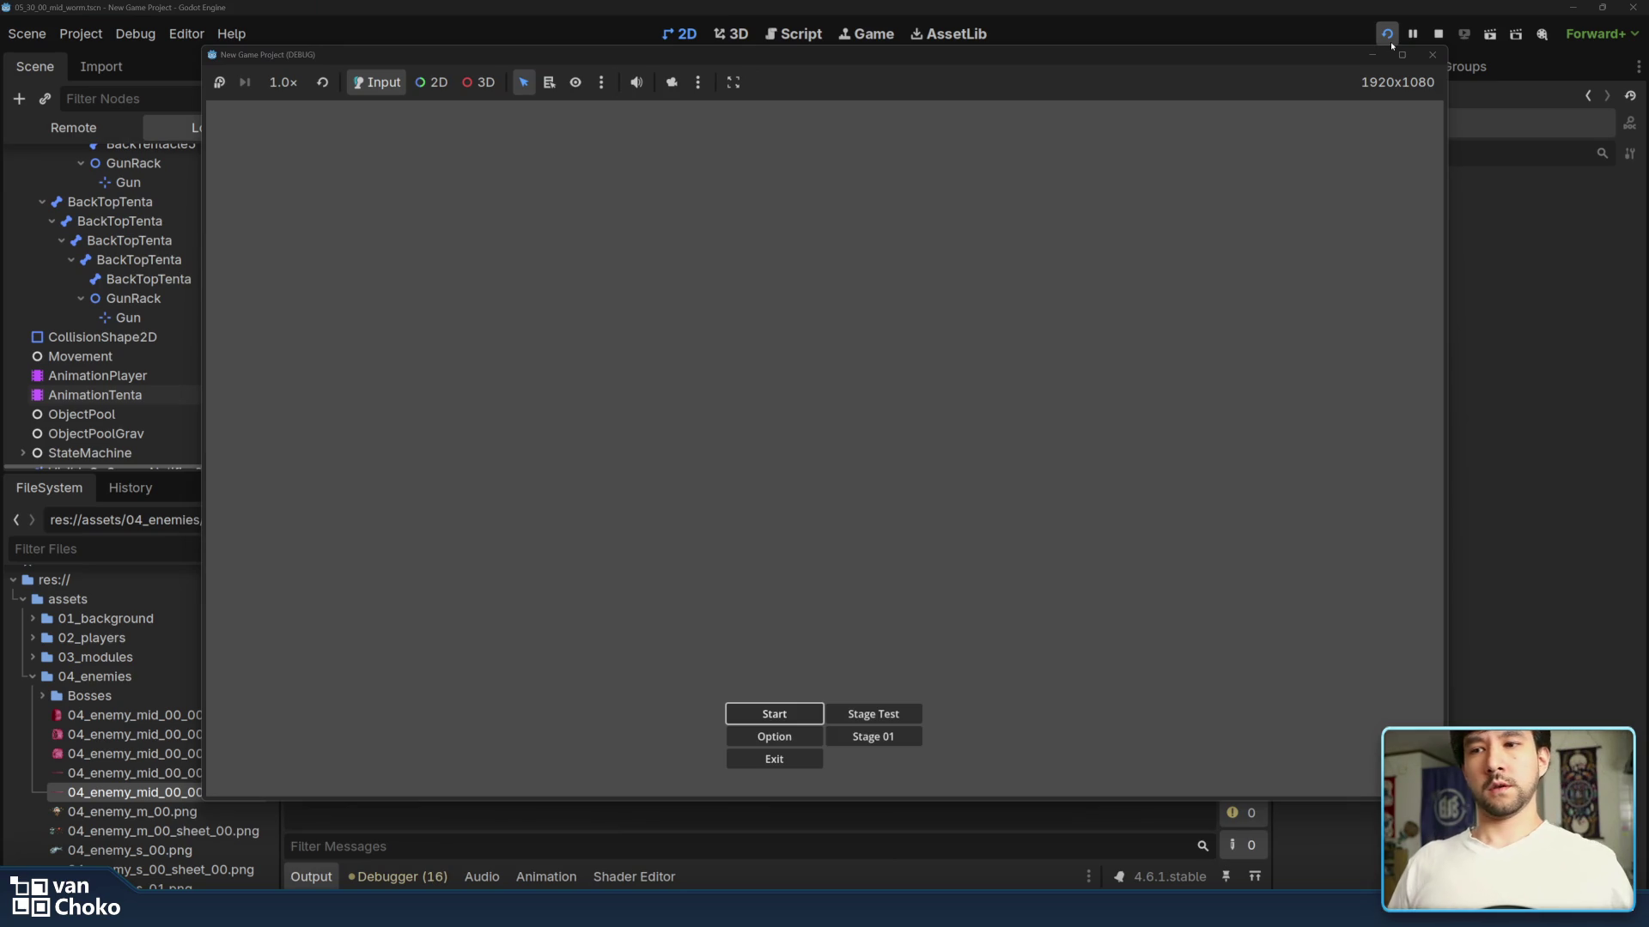
pyautogui.press('Return')
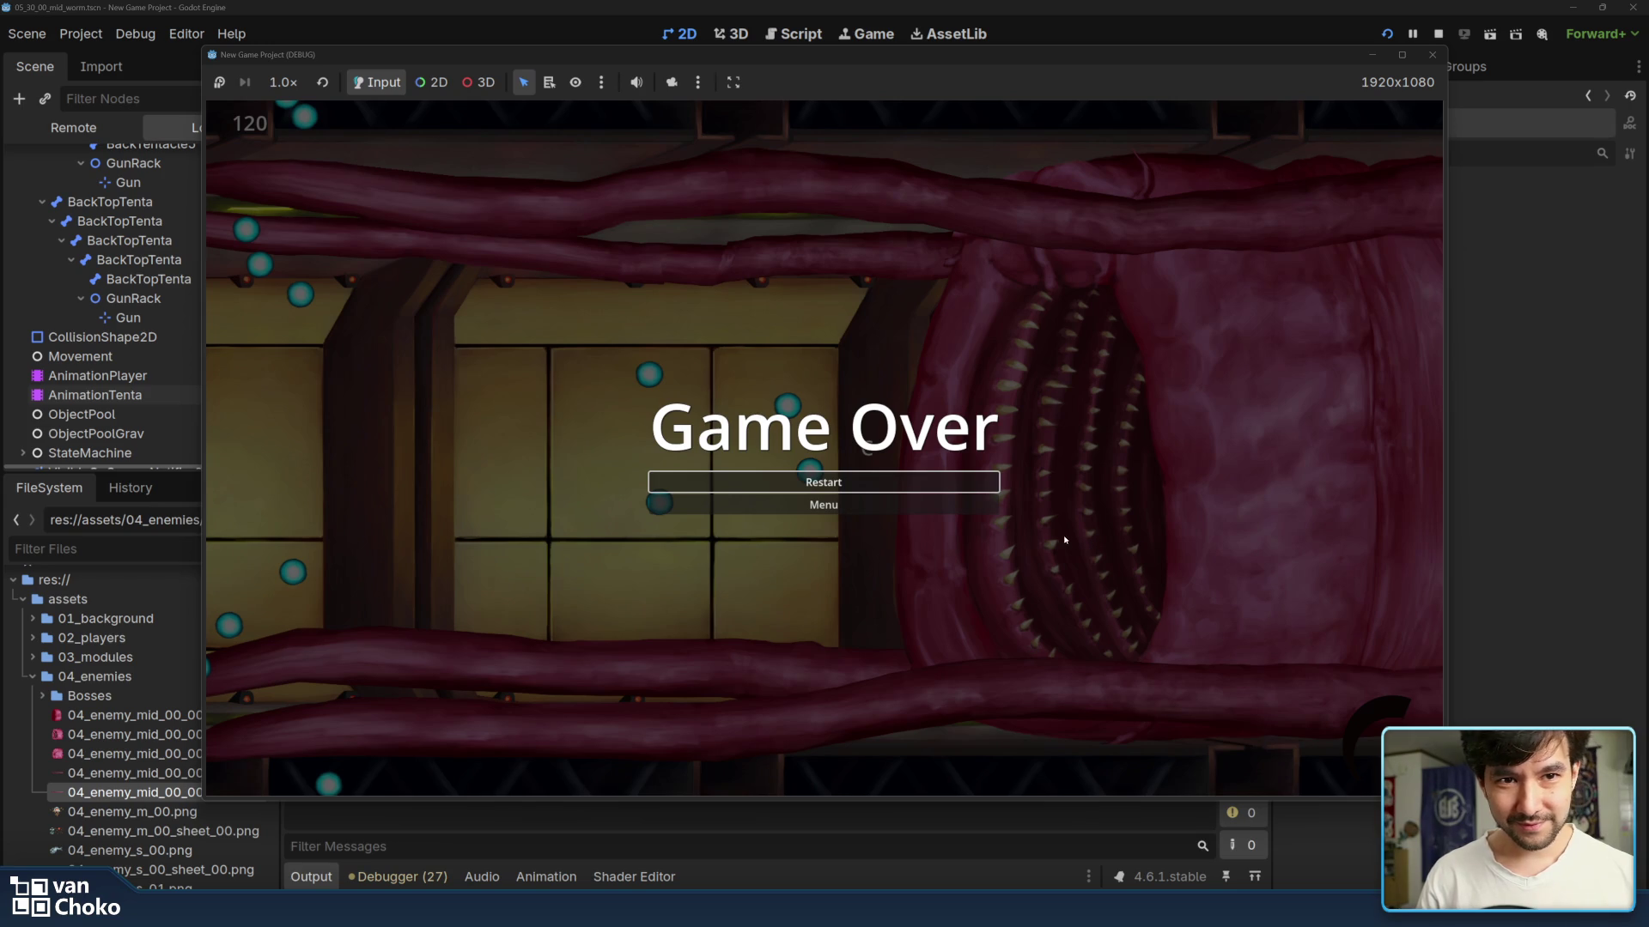
pyautogui.click(860, 510)
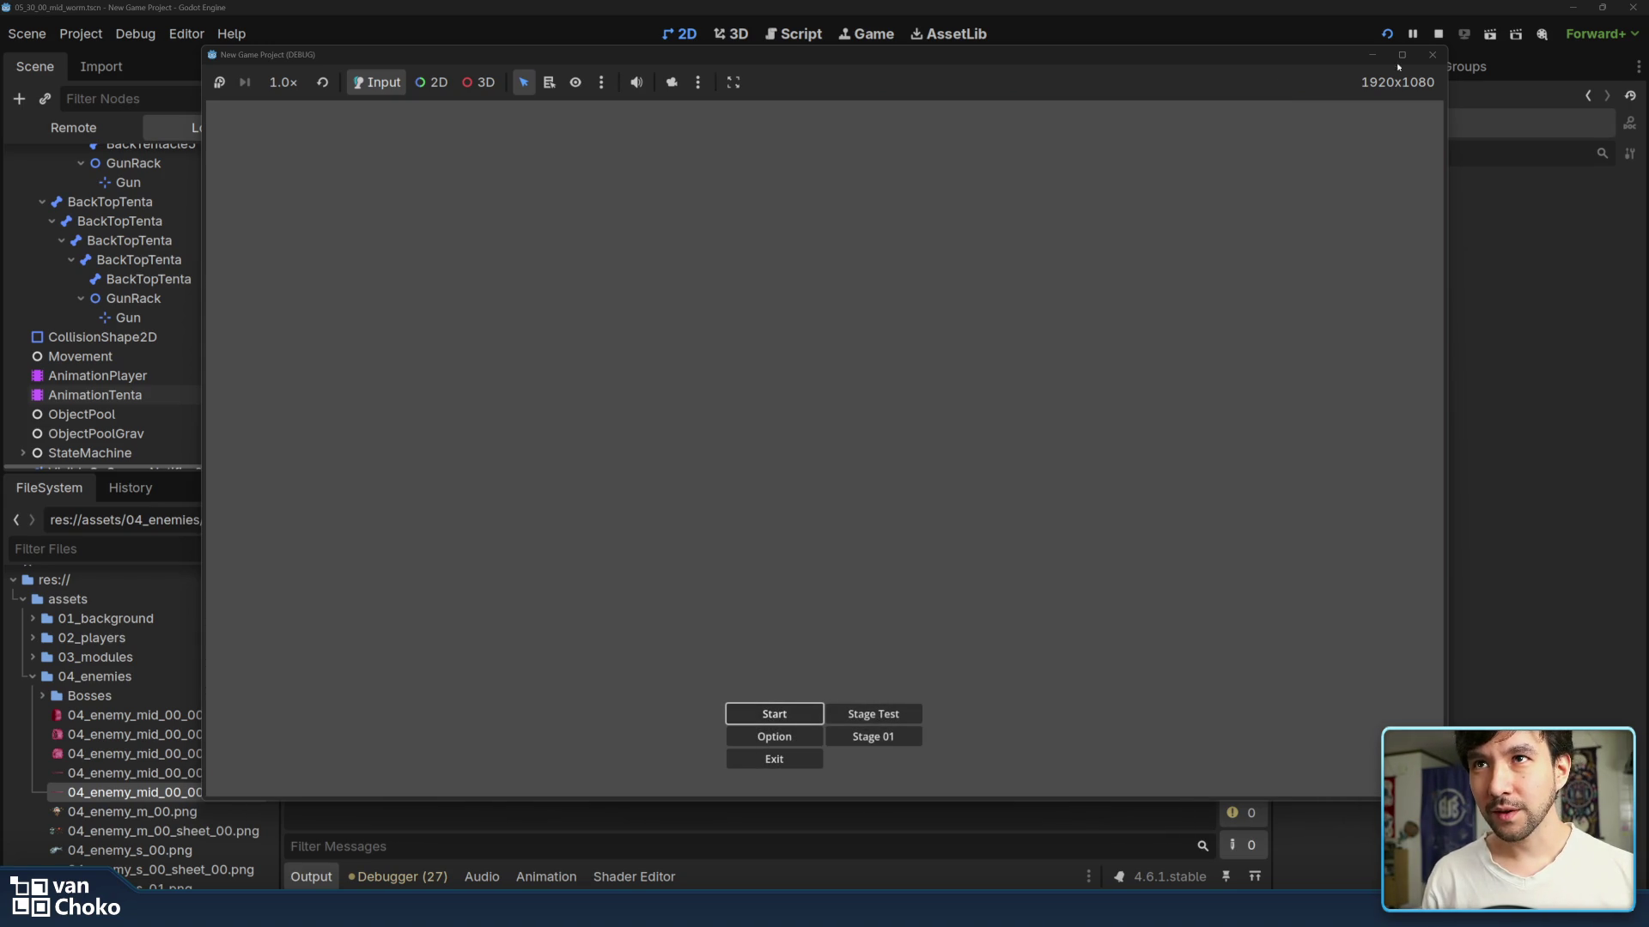
pyautogui.click(1431, 55)
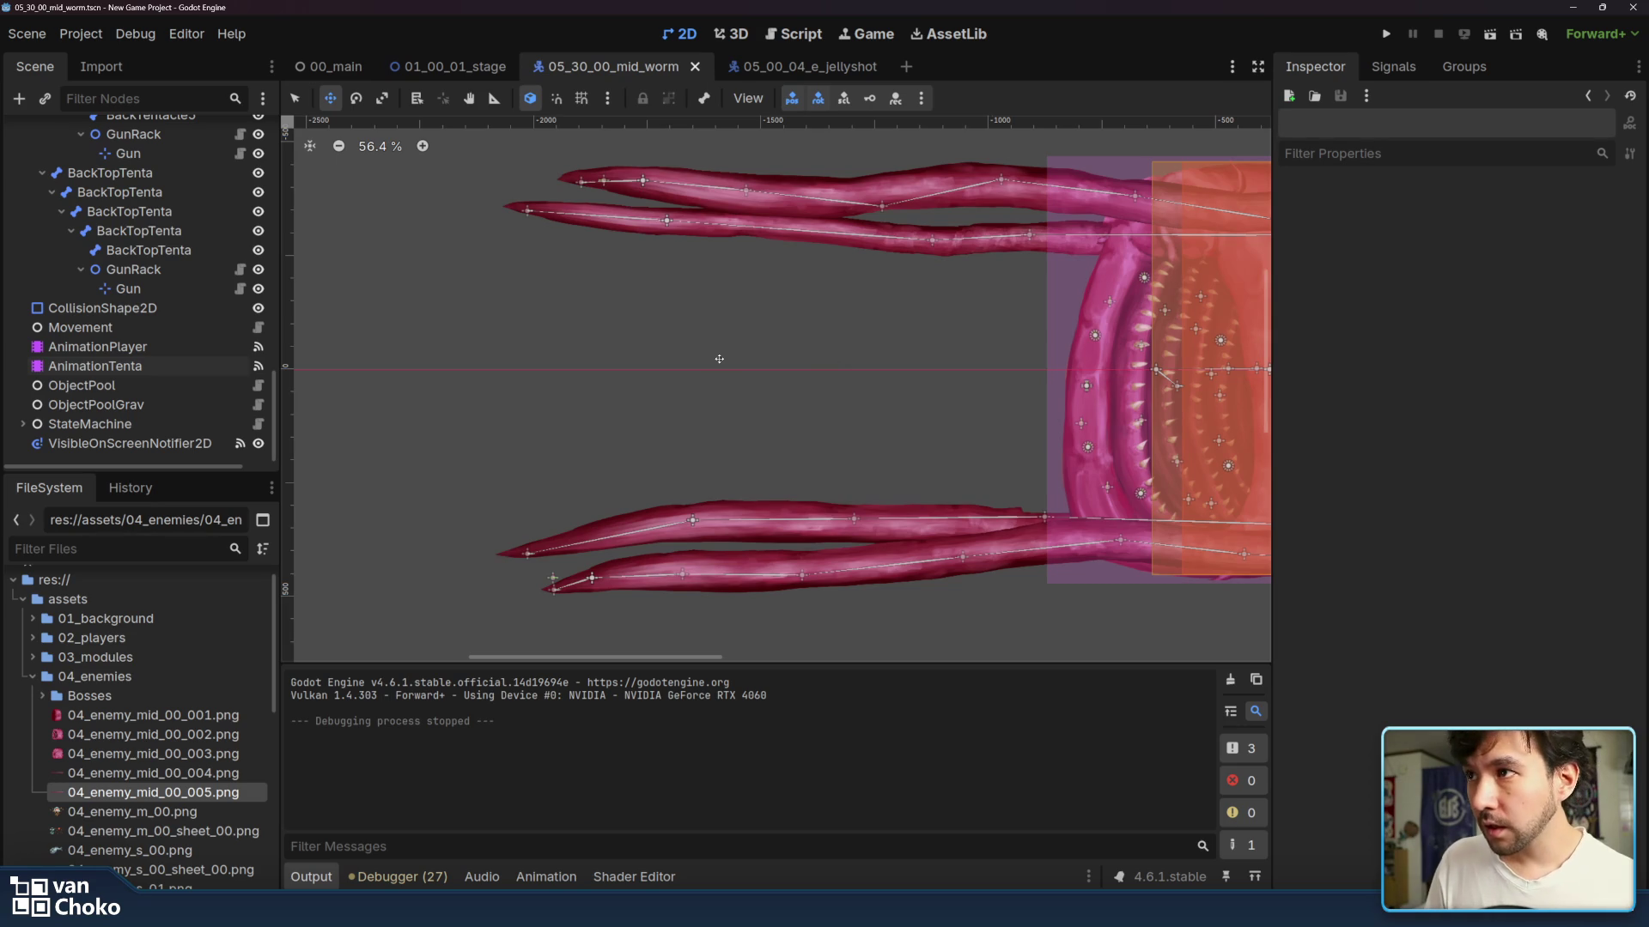
# - Save the worm scene and select PathFollow2D in the 01_00_01_stage scene
pyautogui.moveTo(718, 359); pyautogui.dragTo(784, 357)
pyautogui.hotkey('ctrl', 's')
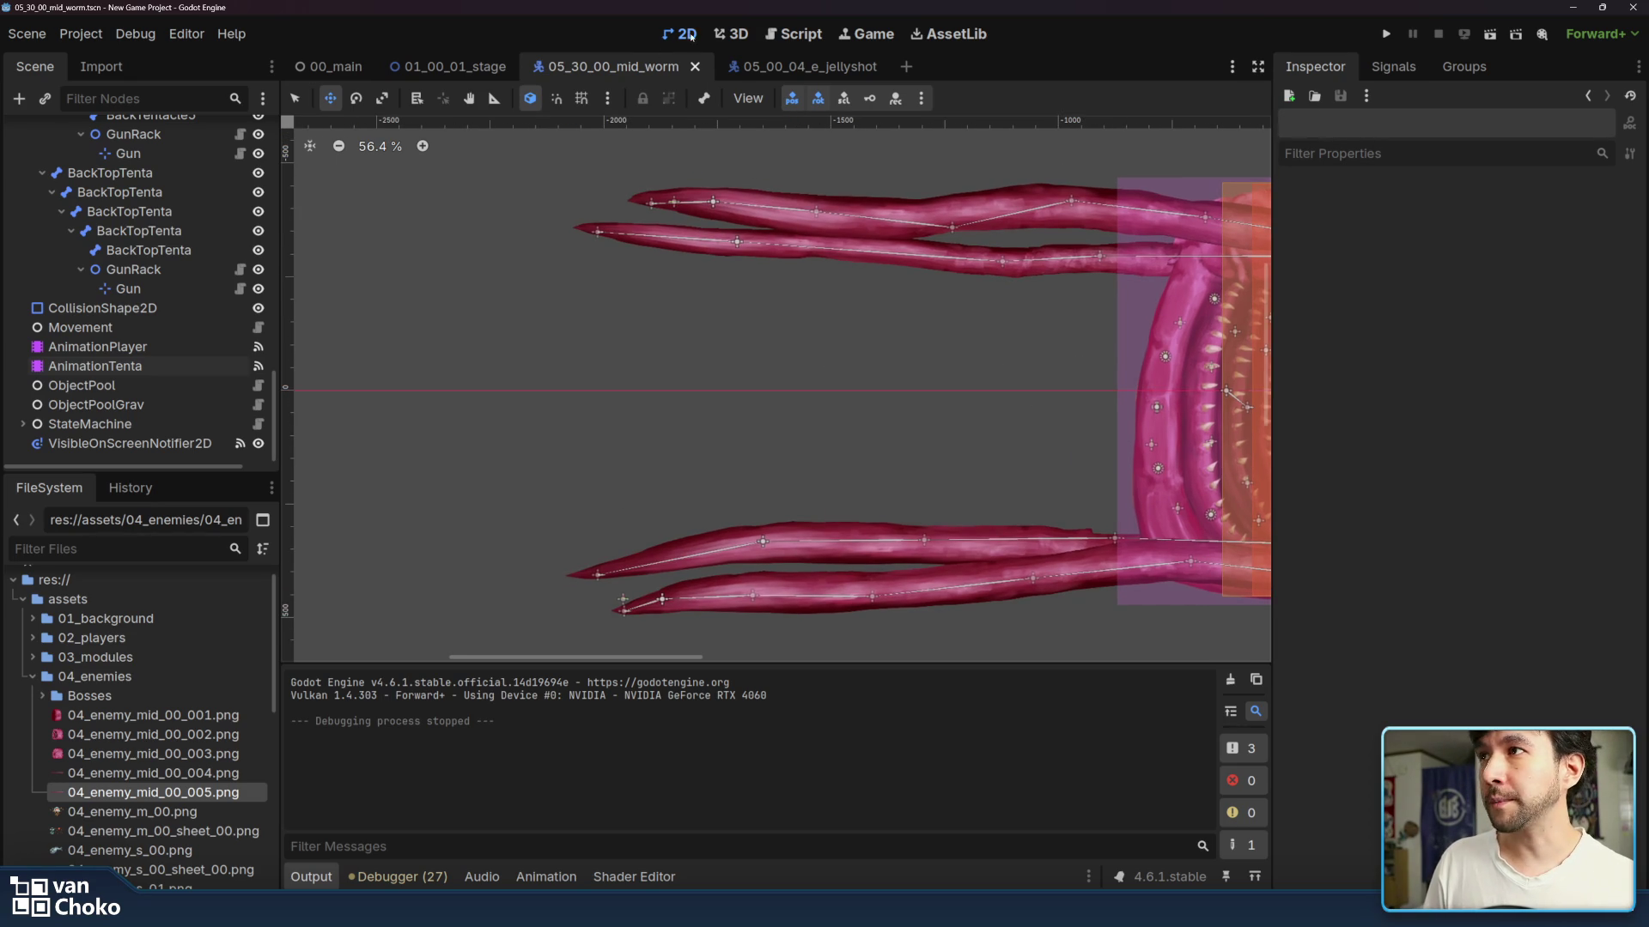
pyautogui.click(446, 66)
pyautogui.click(99, 202)
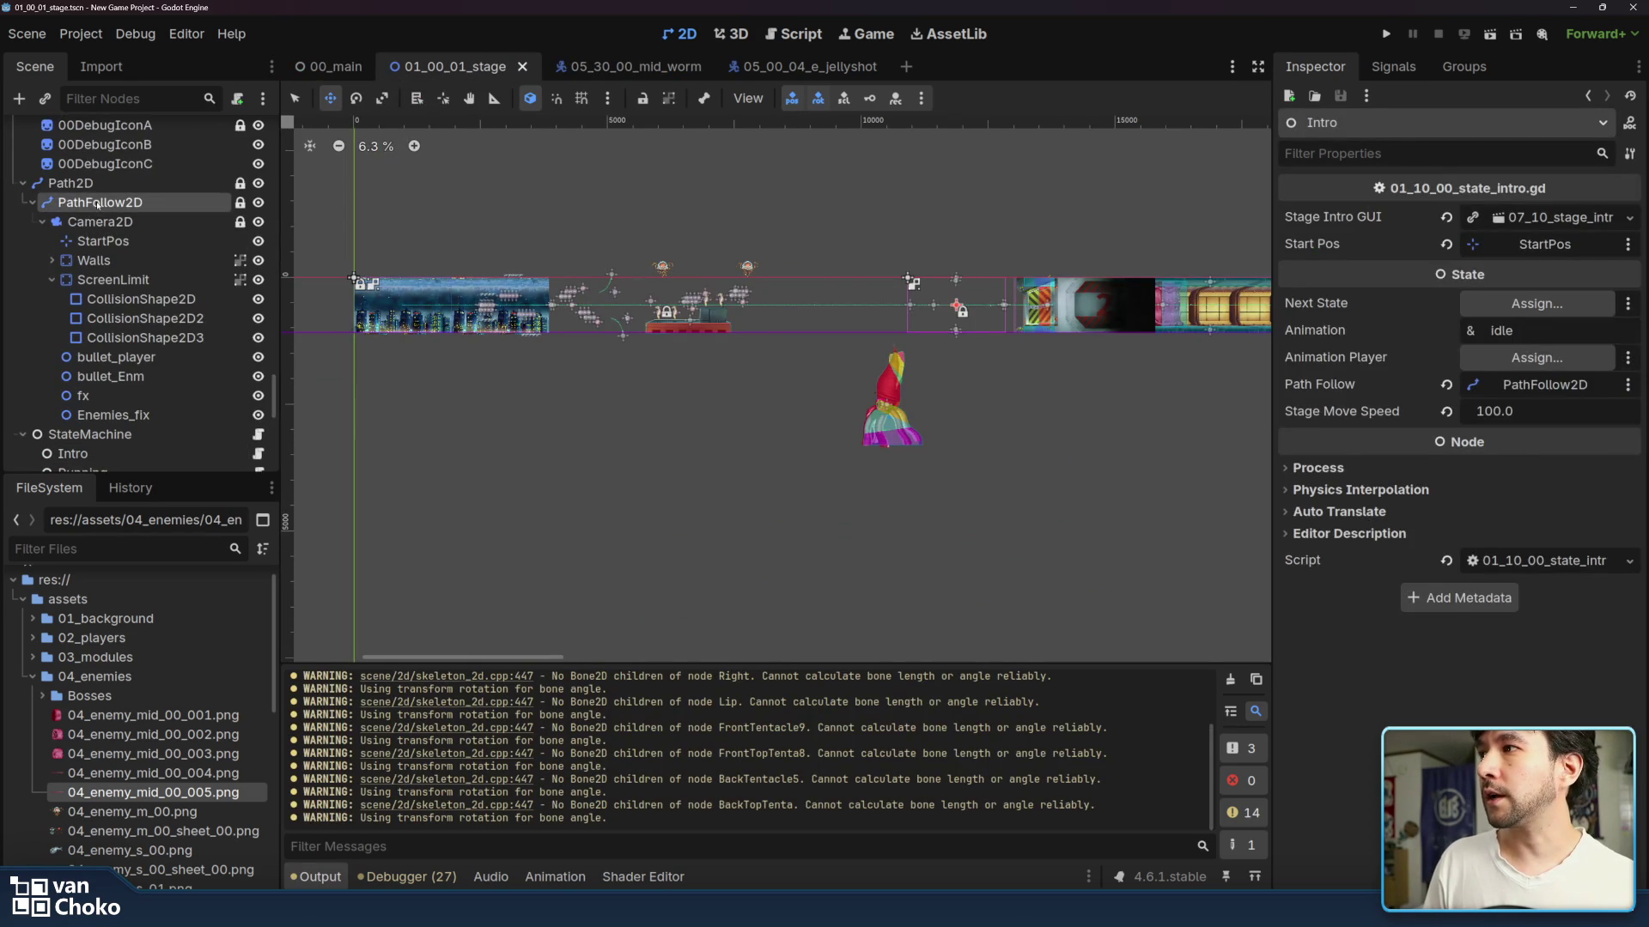
pyautogui.click(99, 203)
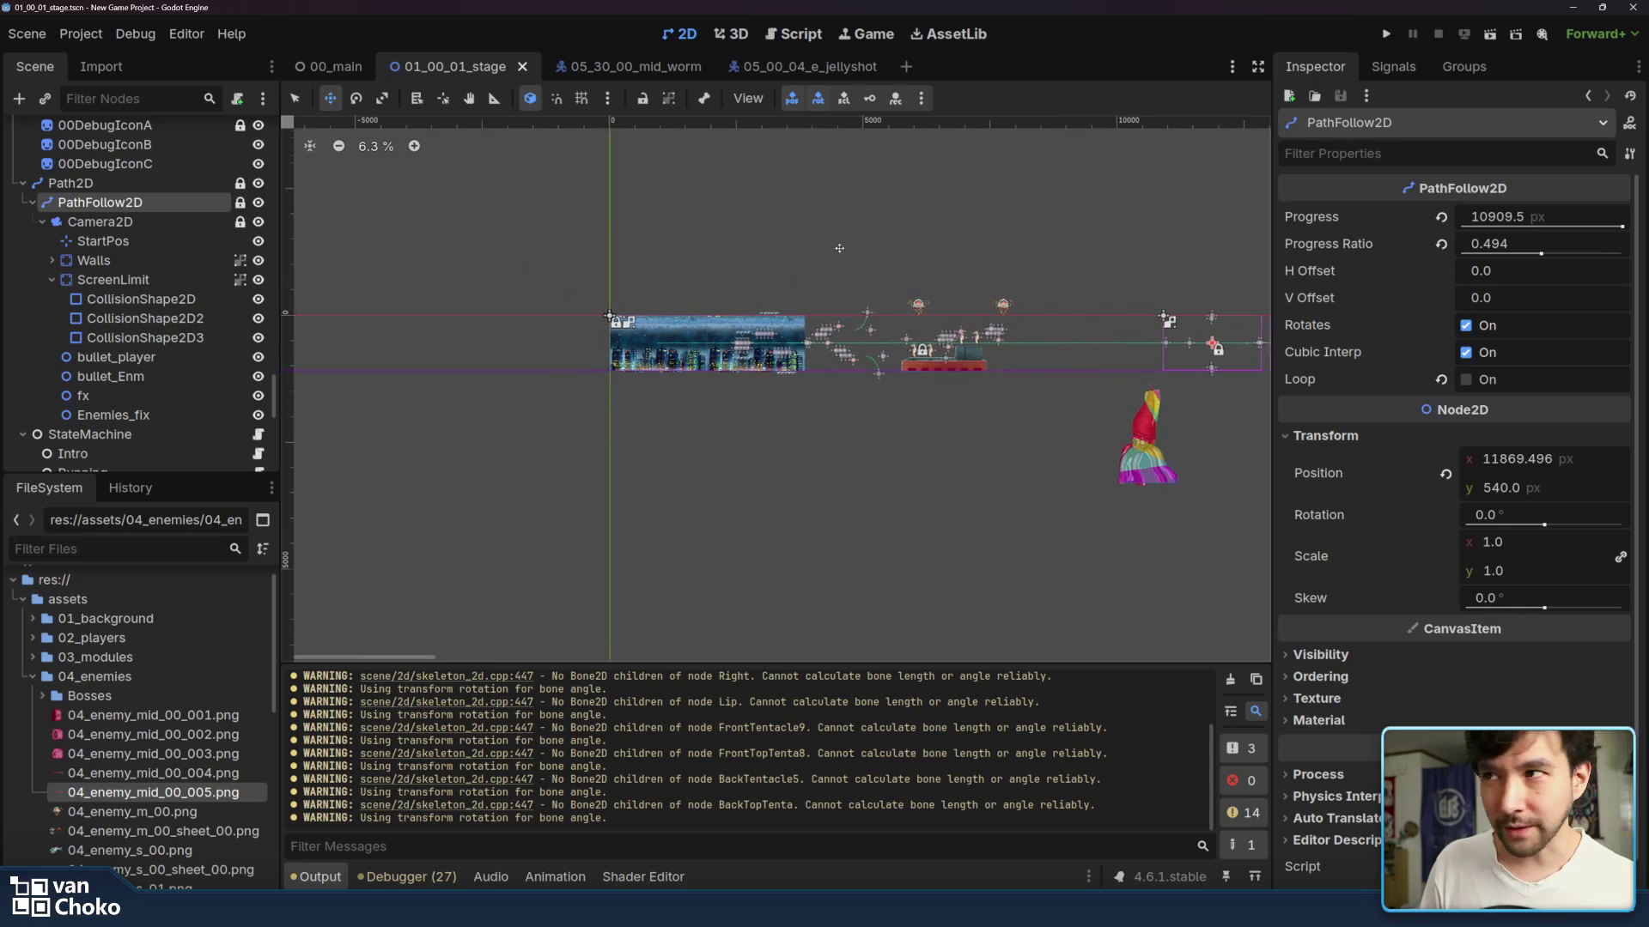
# - Reset PathFollow2D's Progress Ratio to 0, save the stage scene, and run the project
pyautogui.click(86, 183)
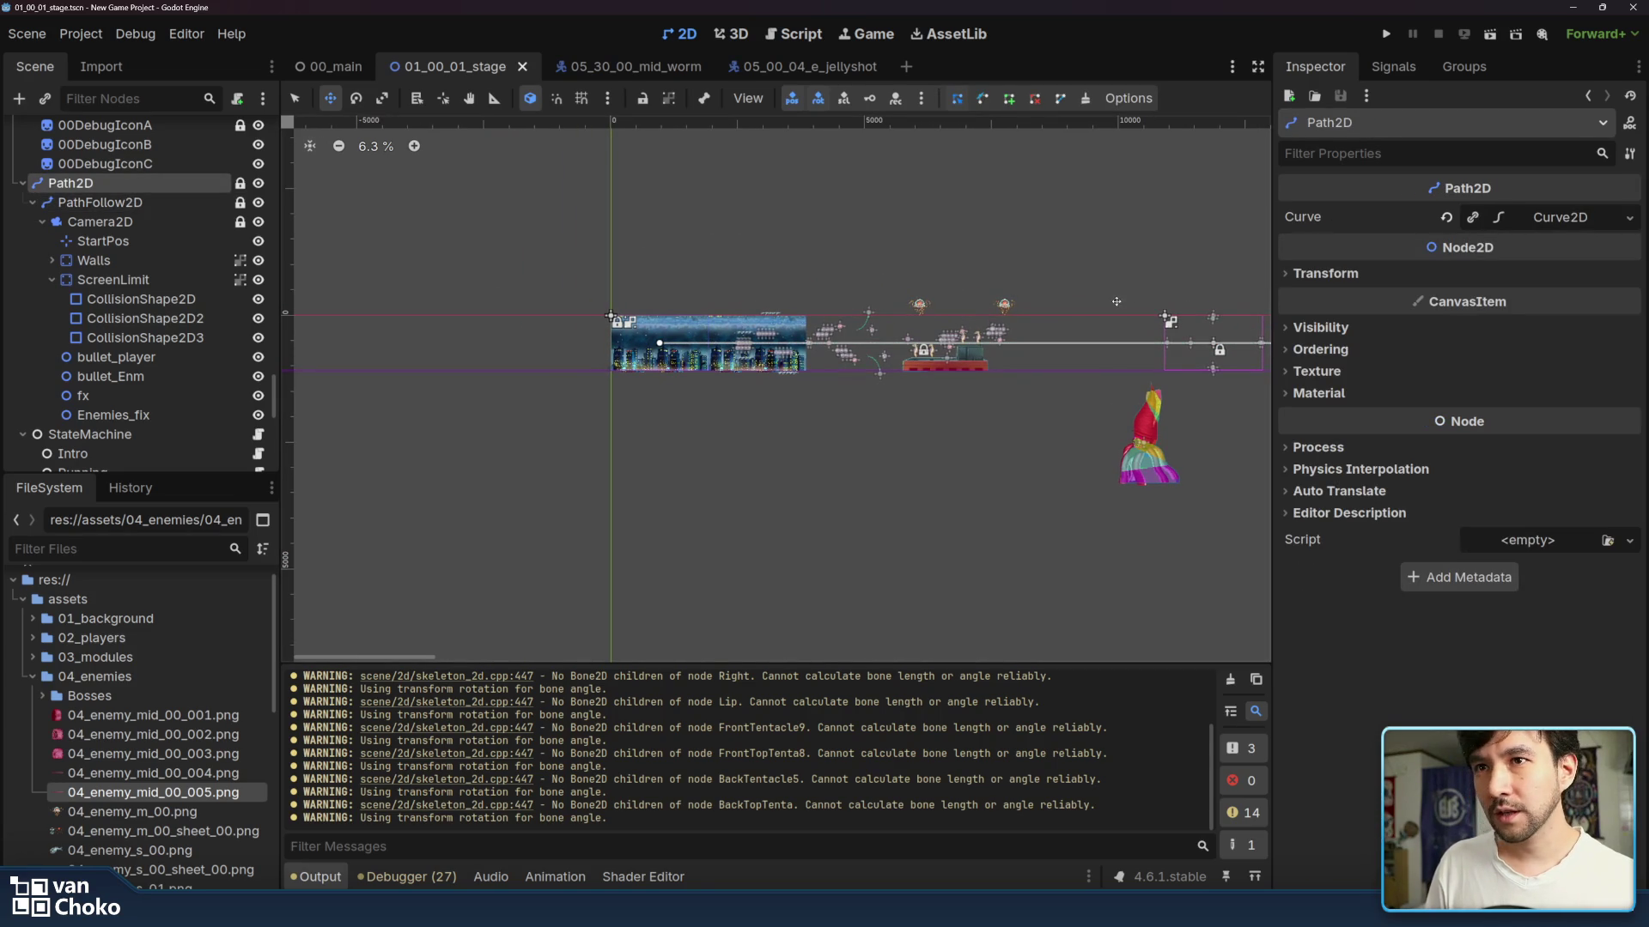
pyautogui.click(1399, 273)
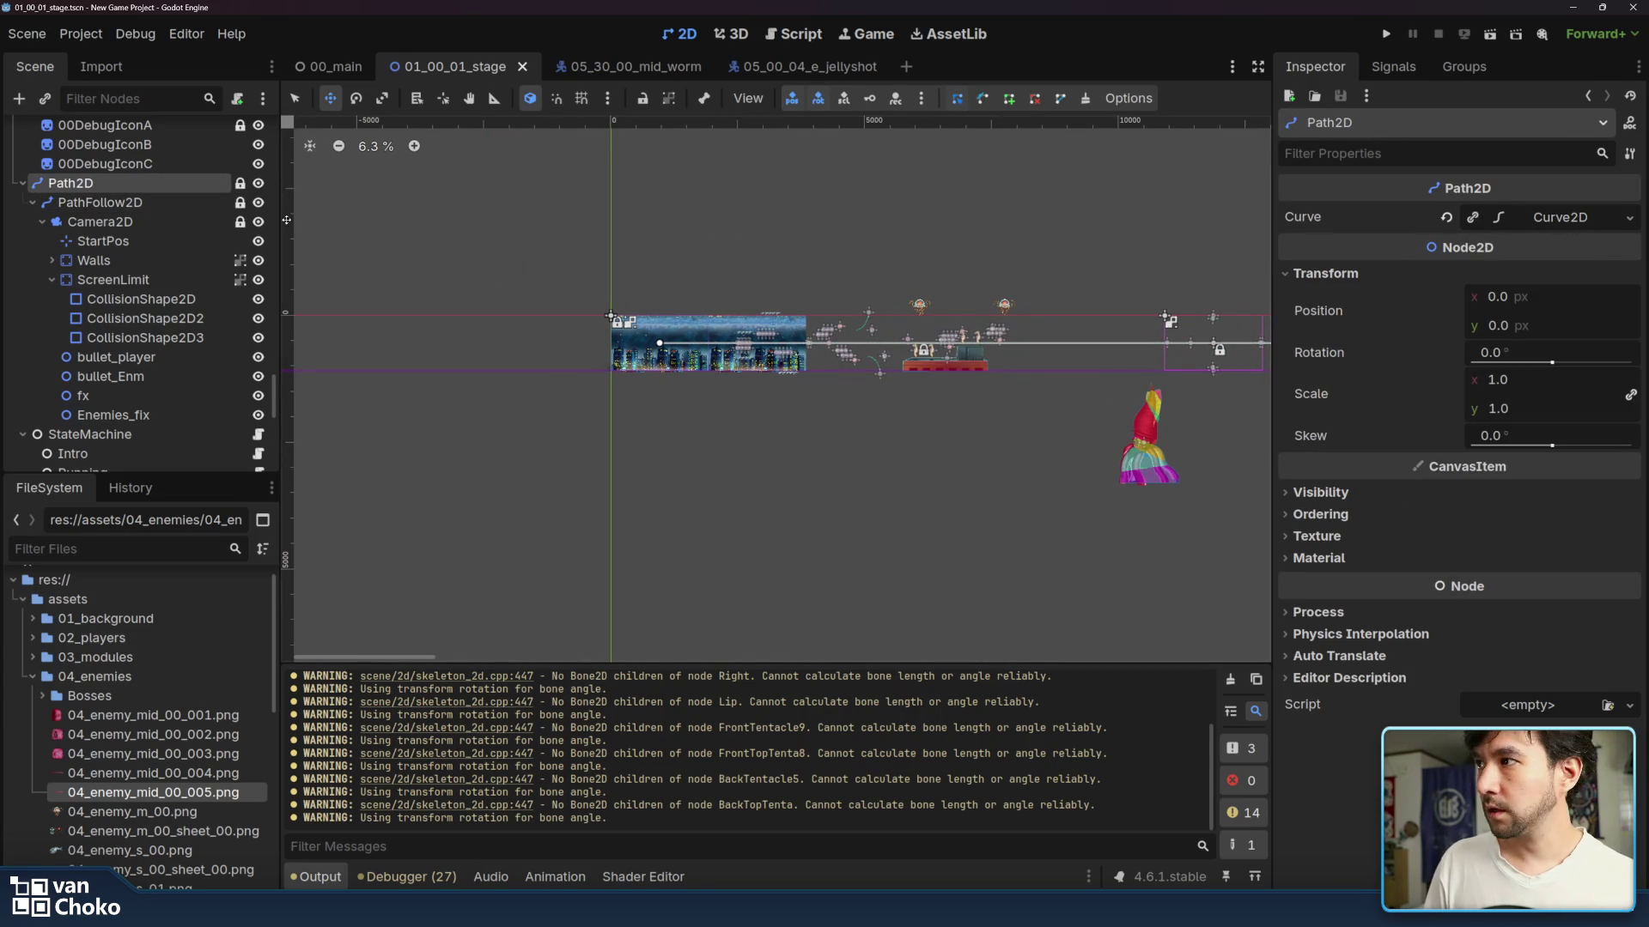
pyautogui.click(99, 202)
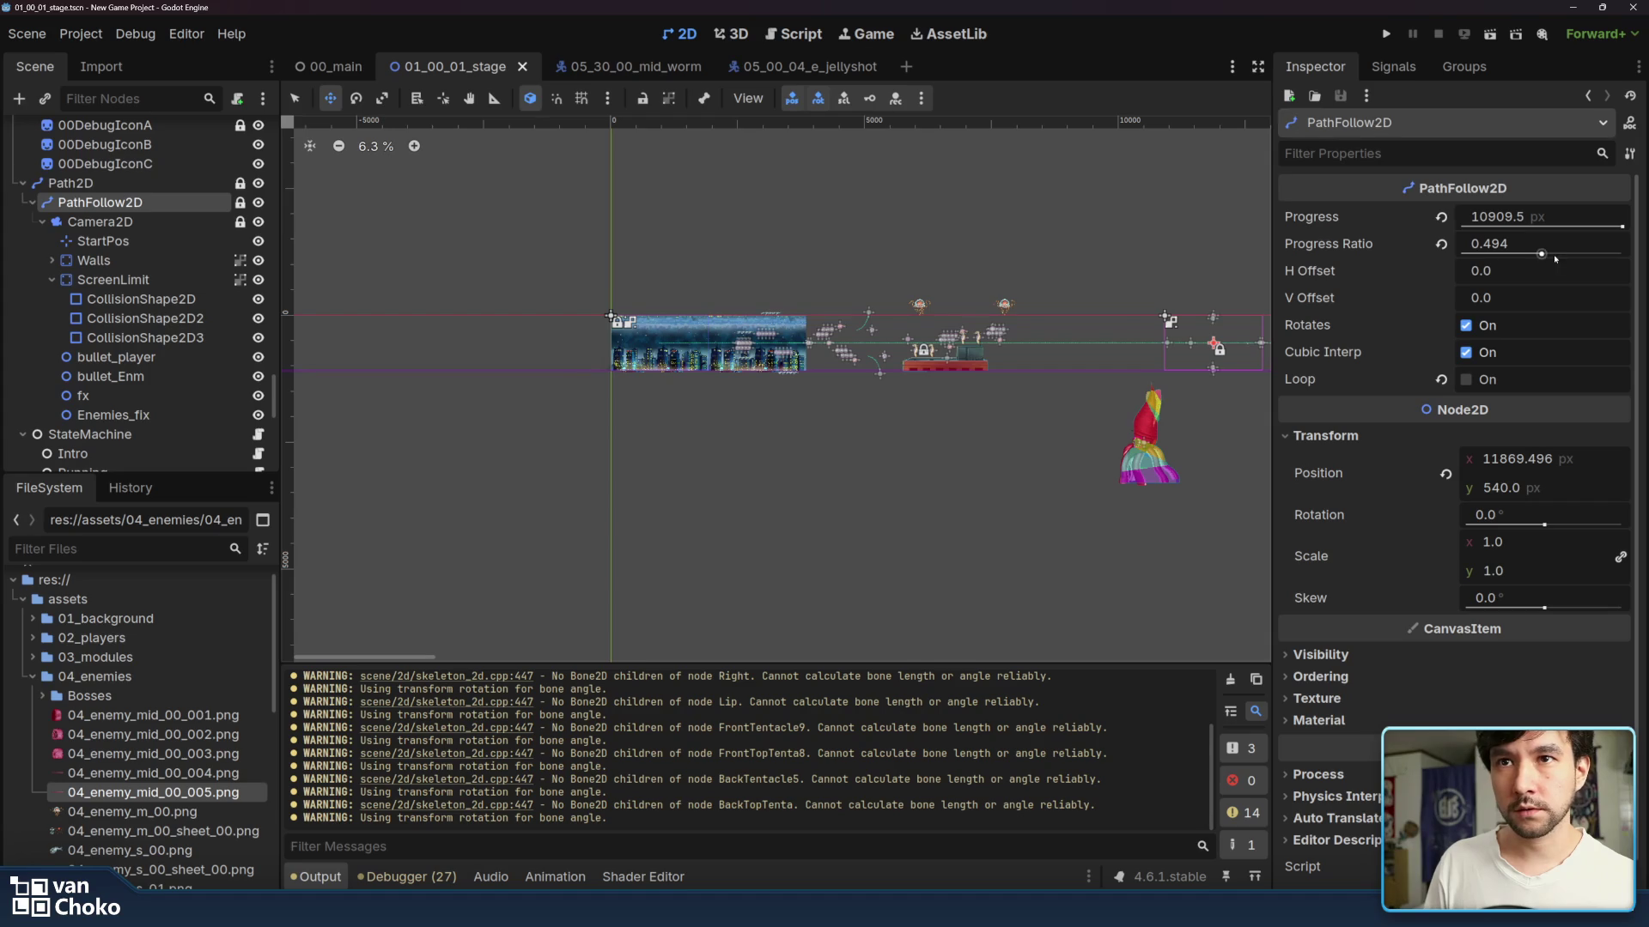
pyautogui.moveTo(1541, 255); pyautogui.dragTo(1462, 254)
pyautogui.click(1142, 231)
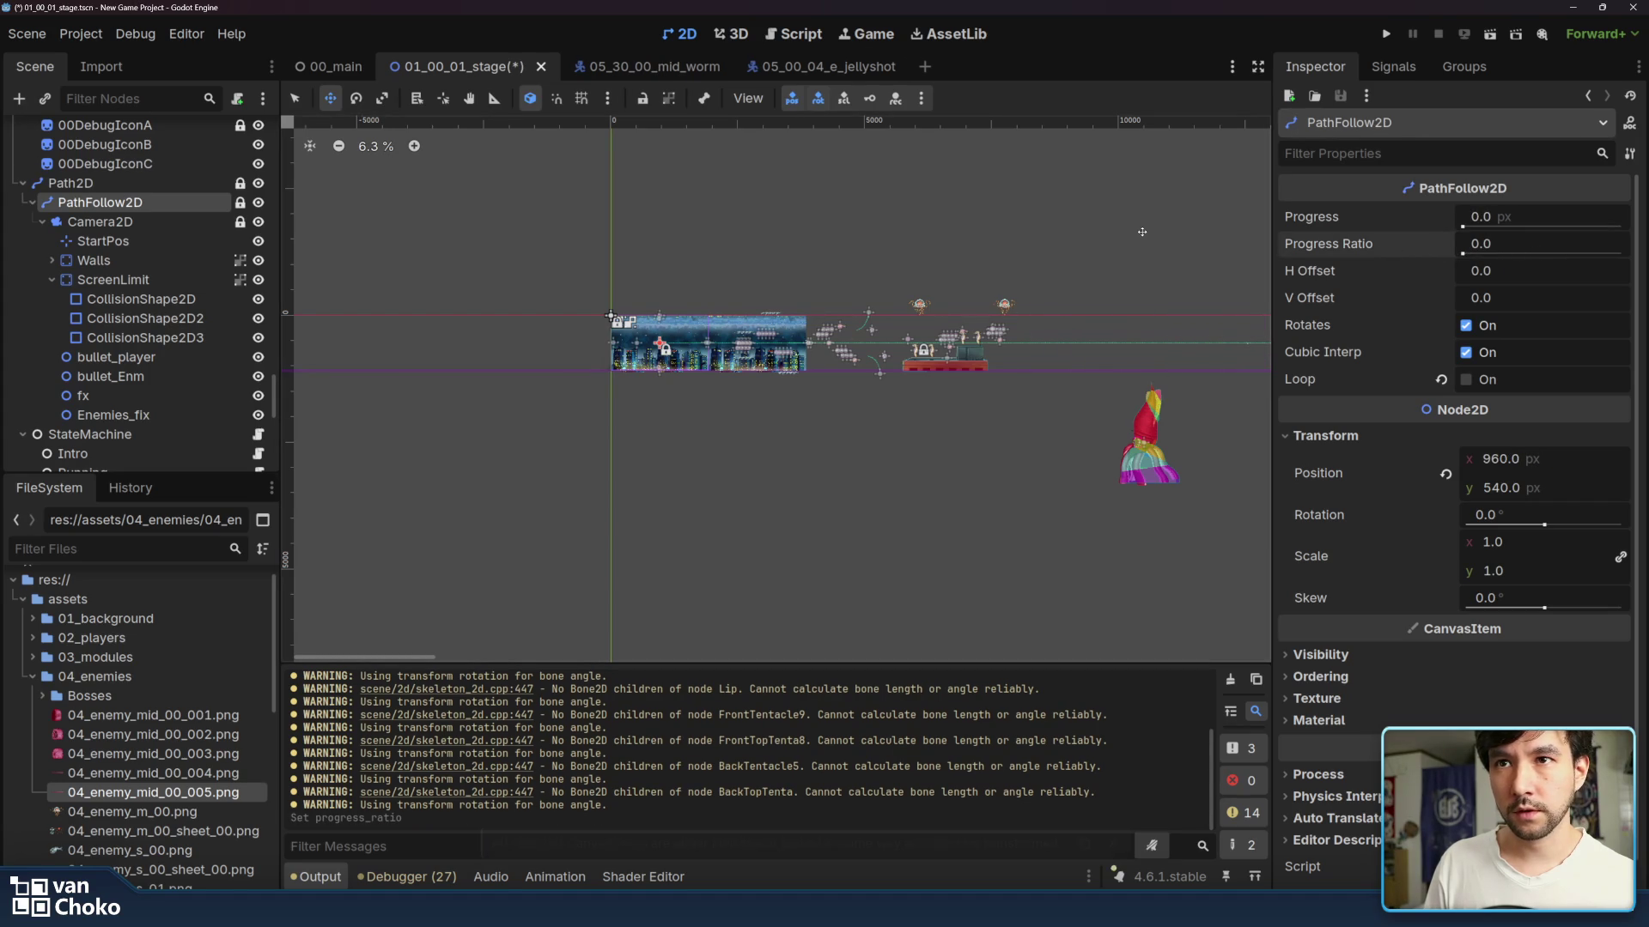
pyautogui.hotkey('ctrl', 's')
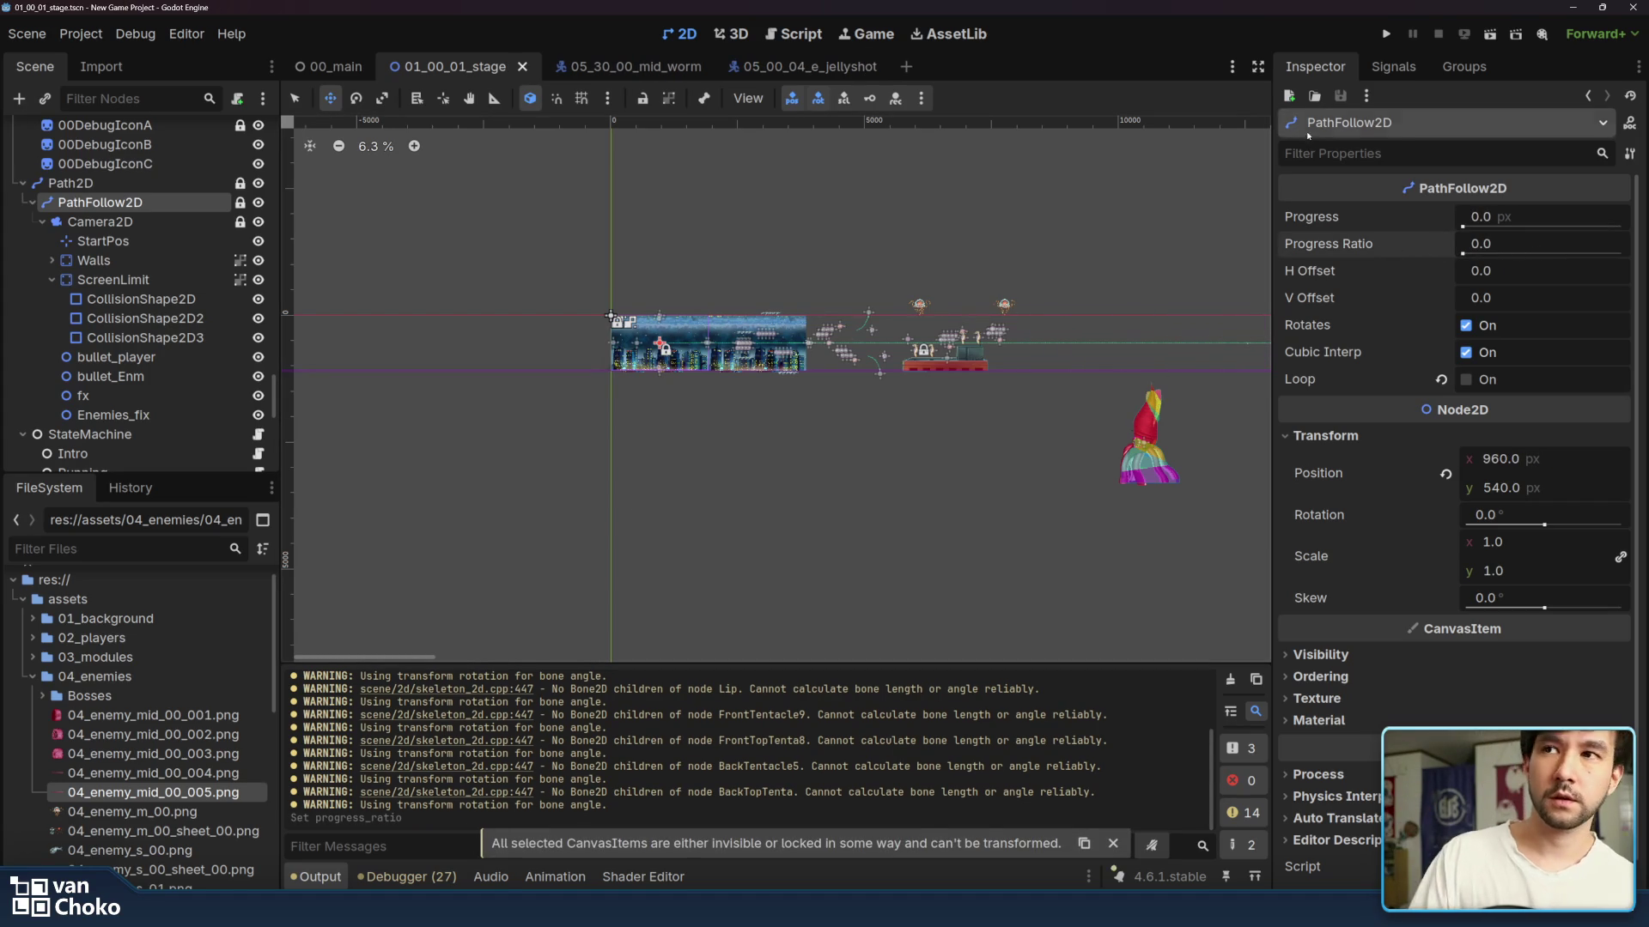
pyautogui.click(1387, 35)
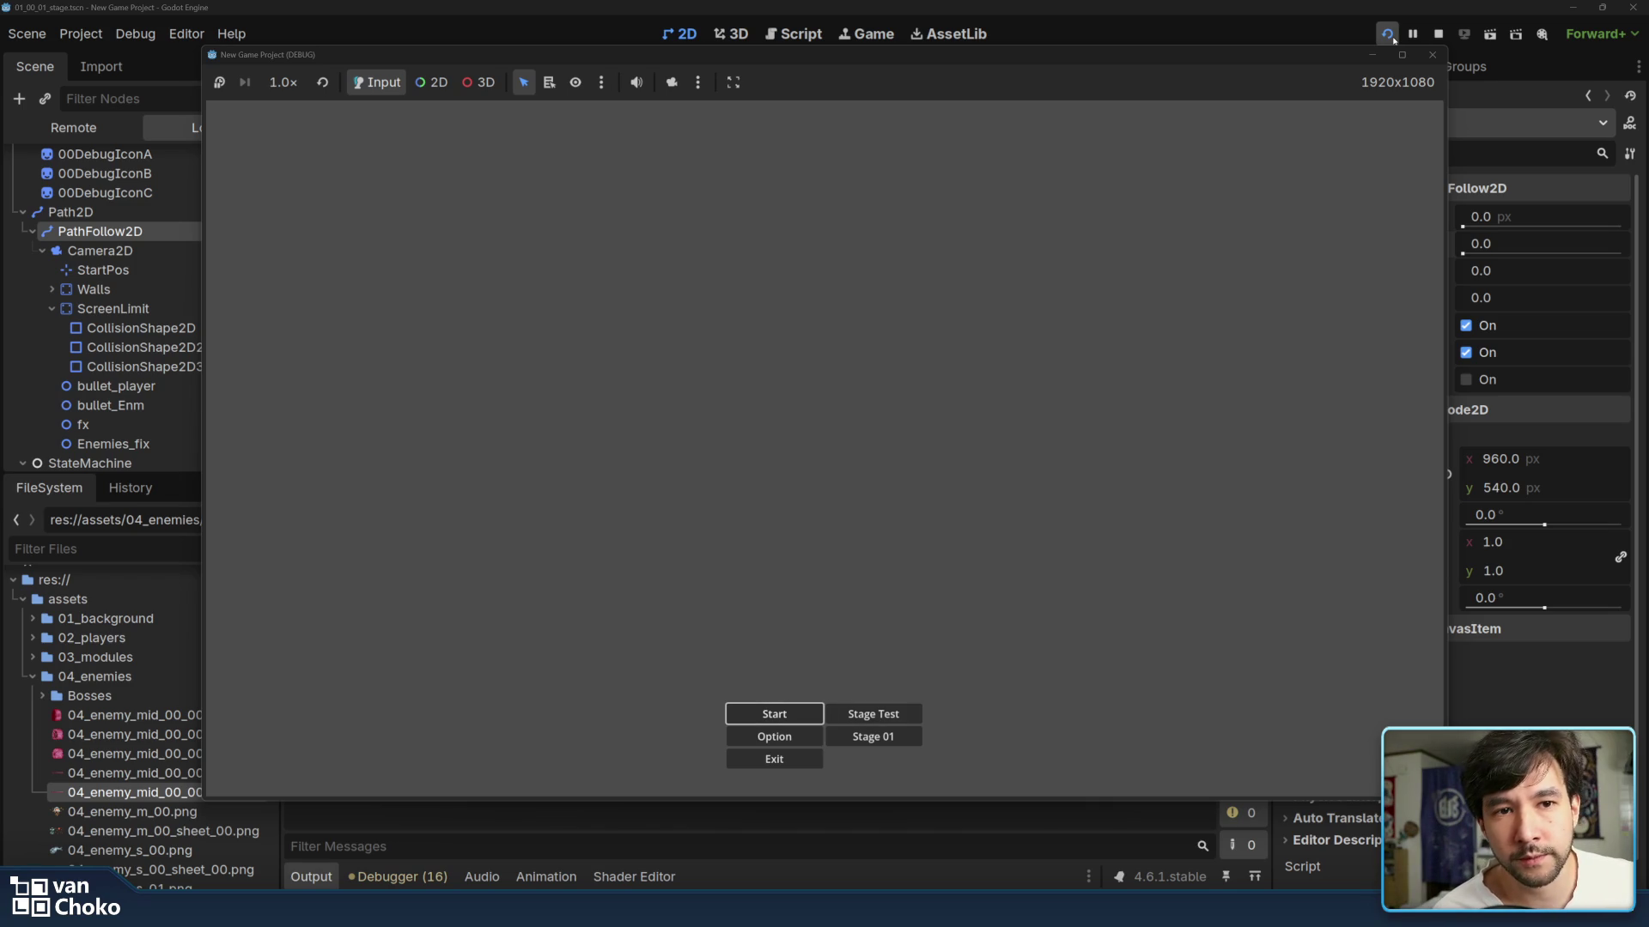
# - Play the stage from the start with the arrow keys until Game Over at score 8750, then close it
pyautogui.press('Return')
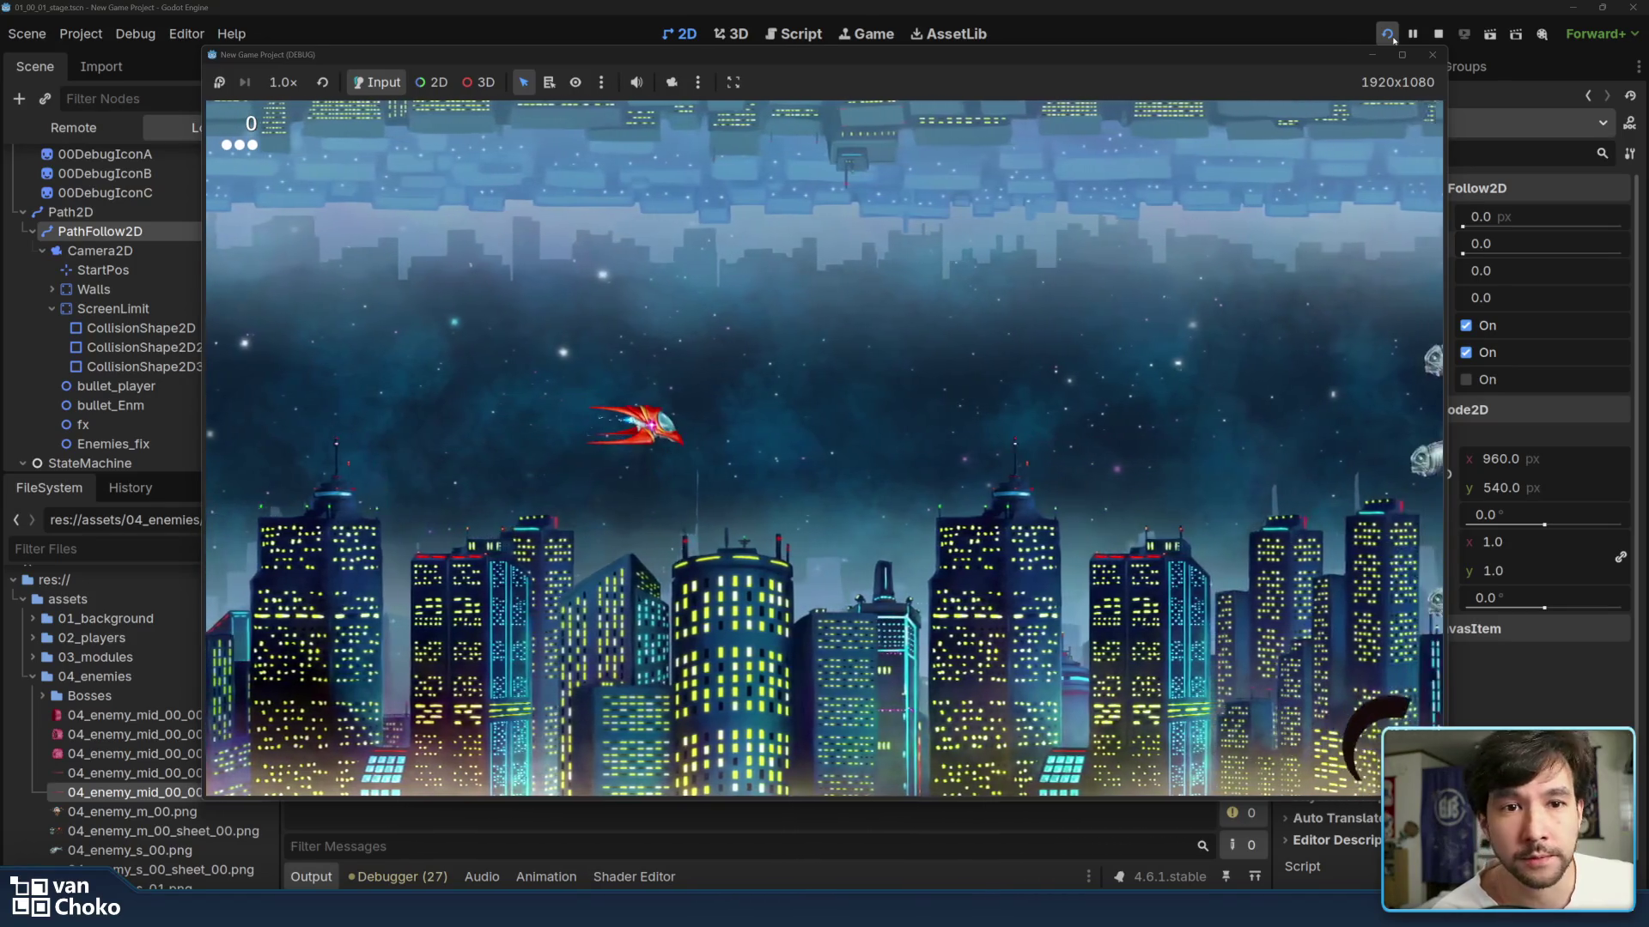
pyautogui.press('Right')
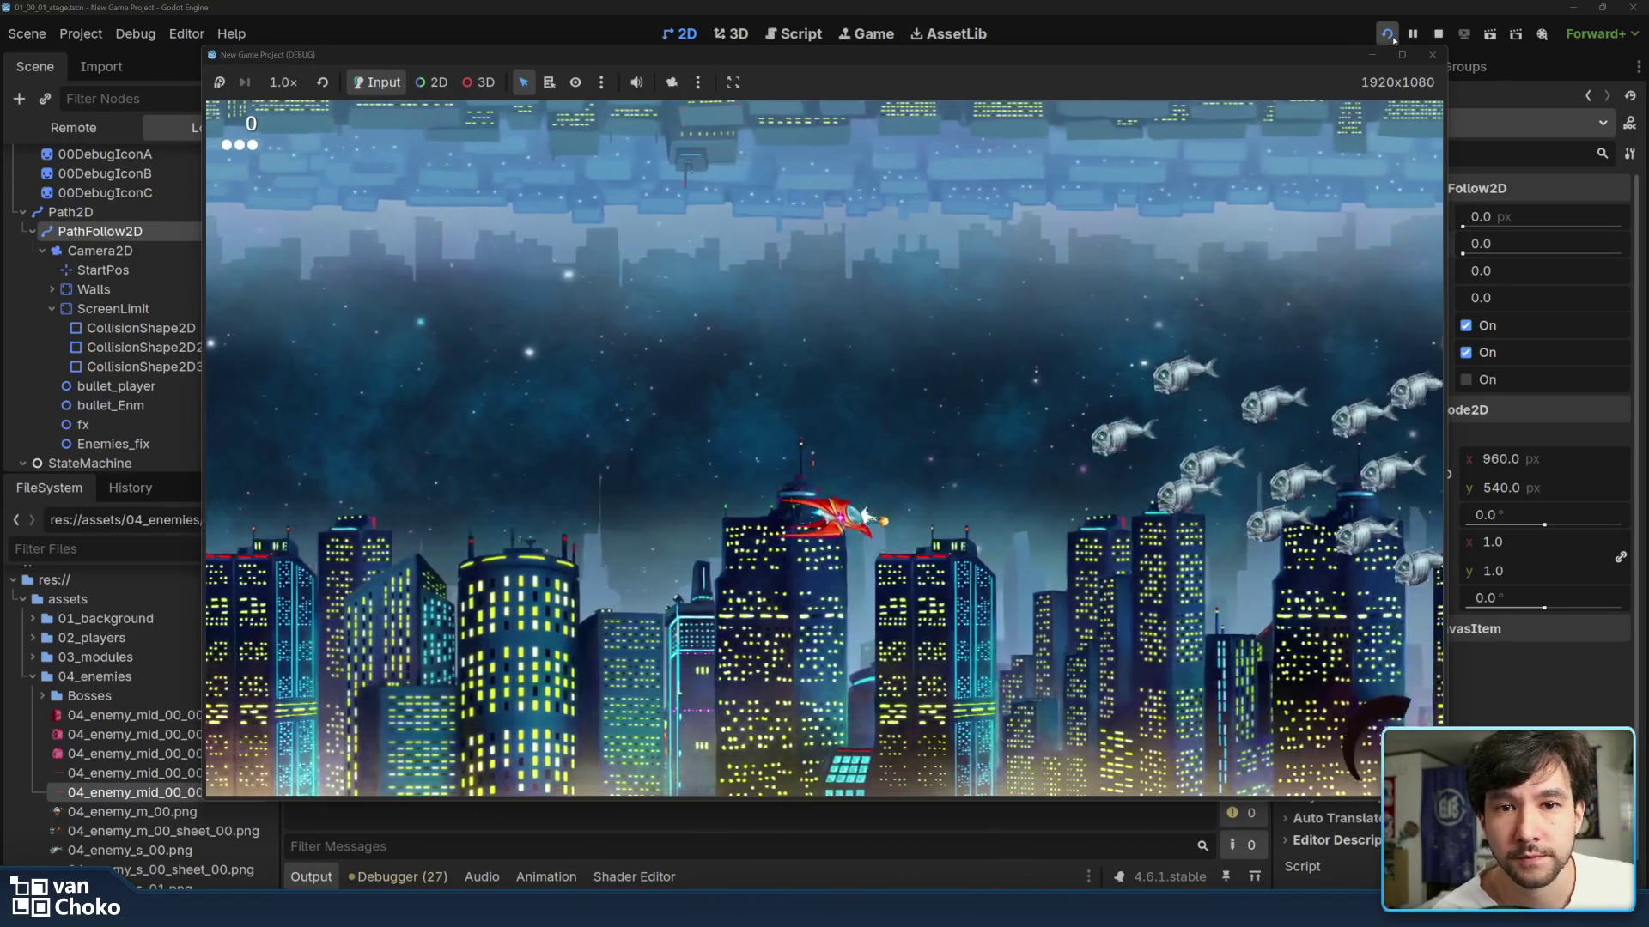
pyautogui.press('Left')
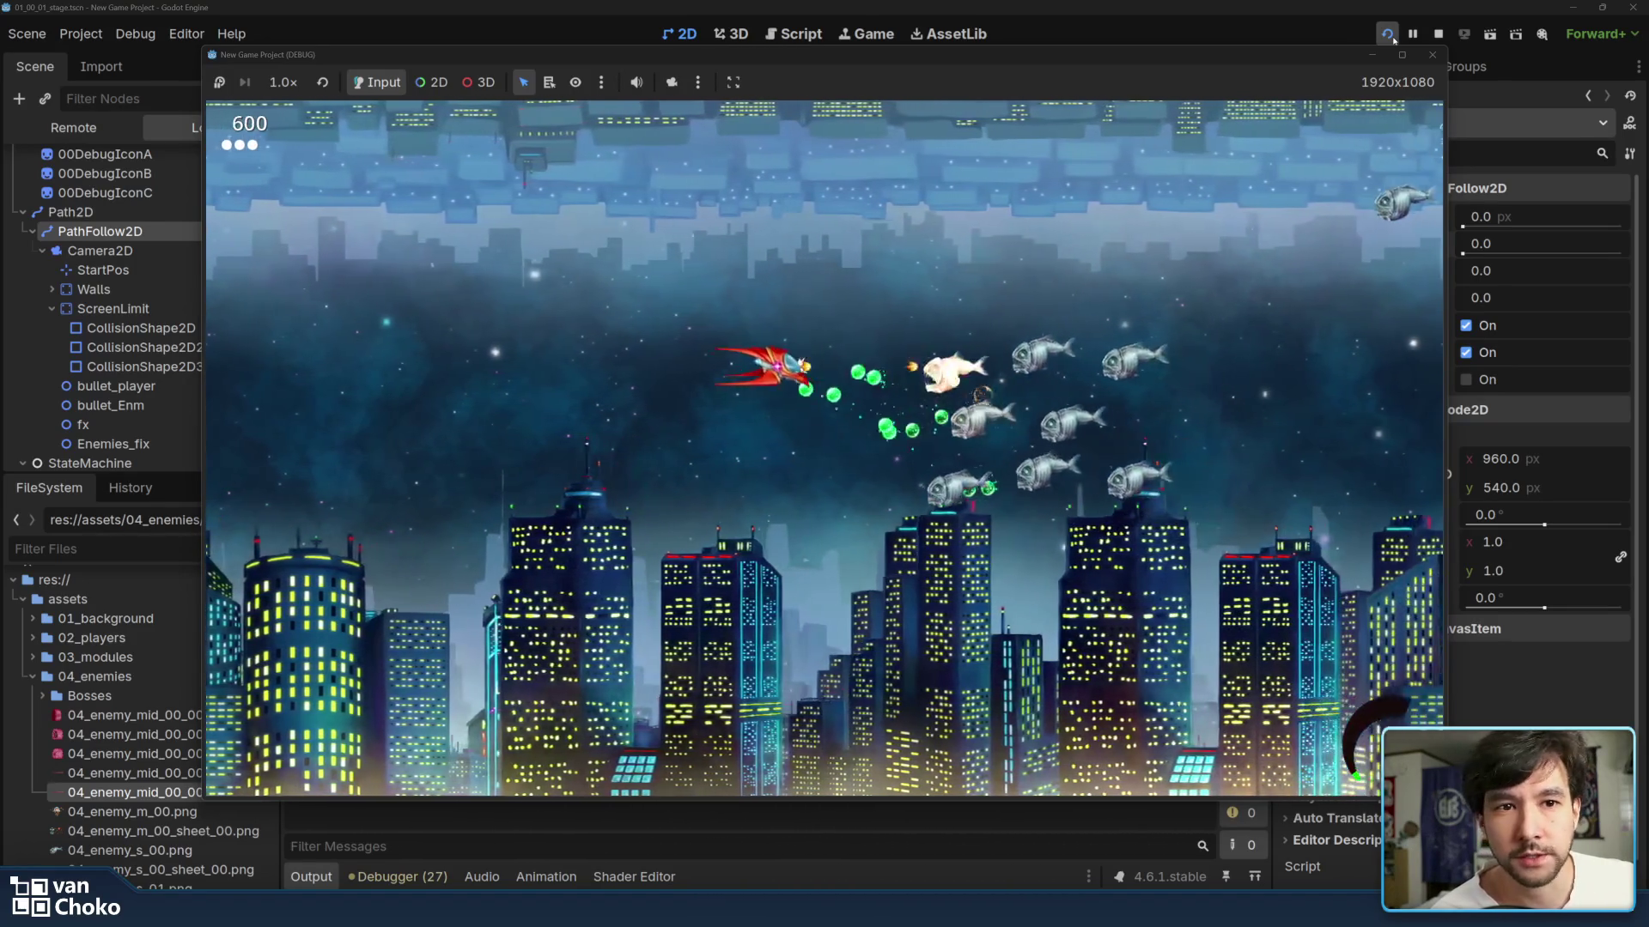
pyautogui.press('Left')
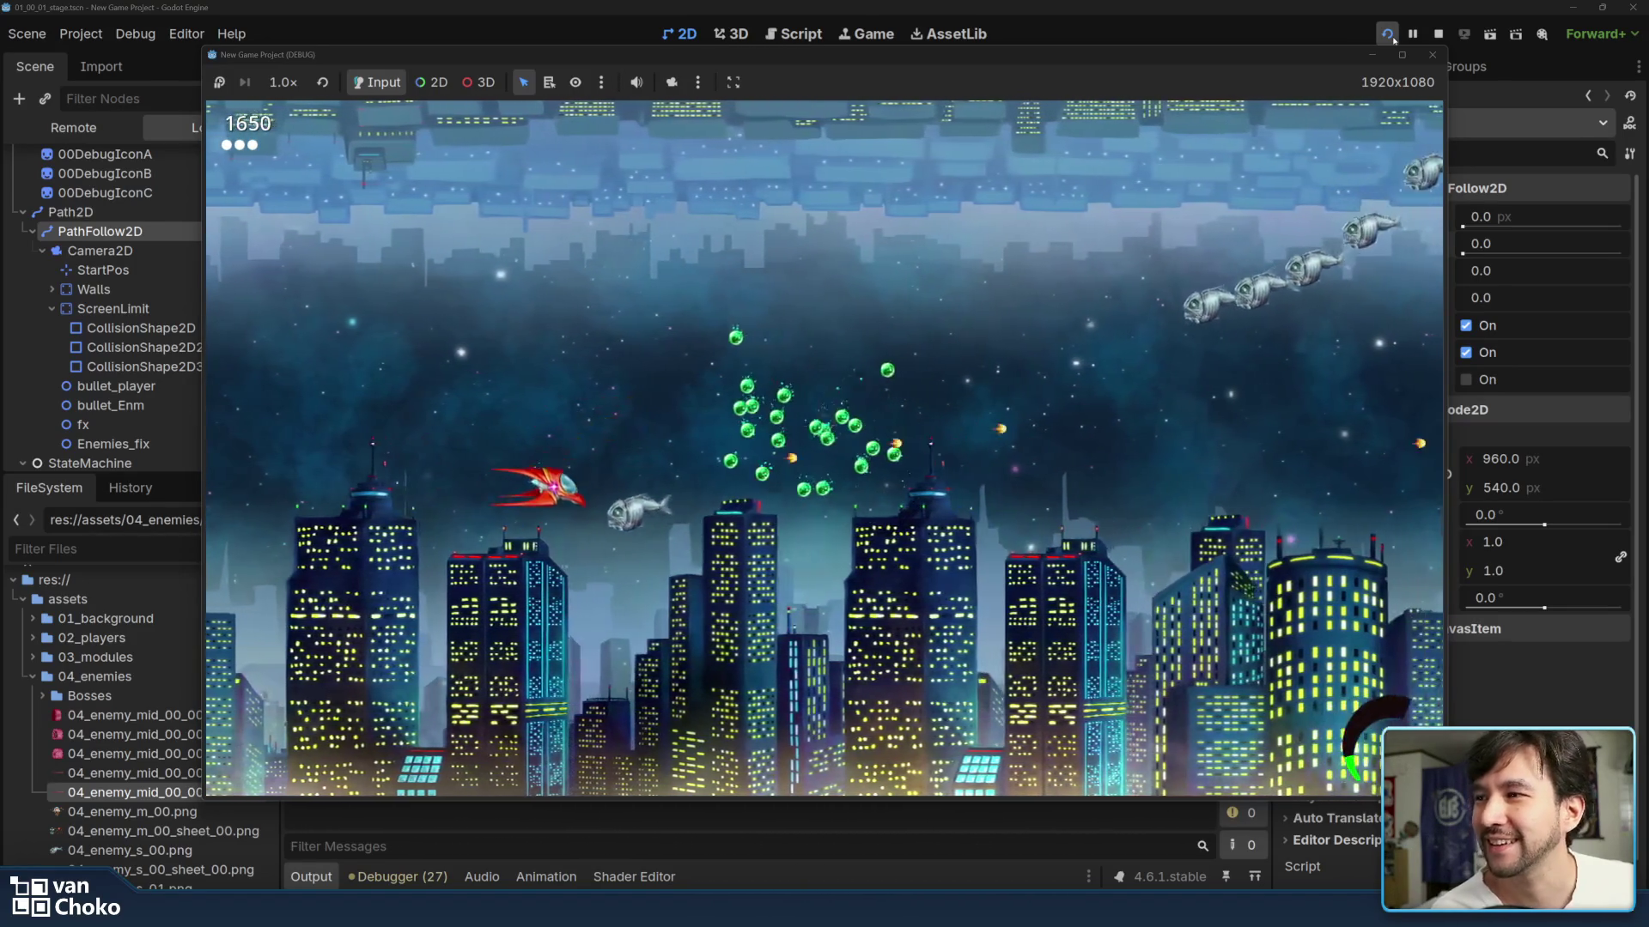
pyautogui.press('Right')
pyautogui.press('Up')
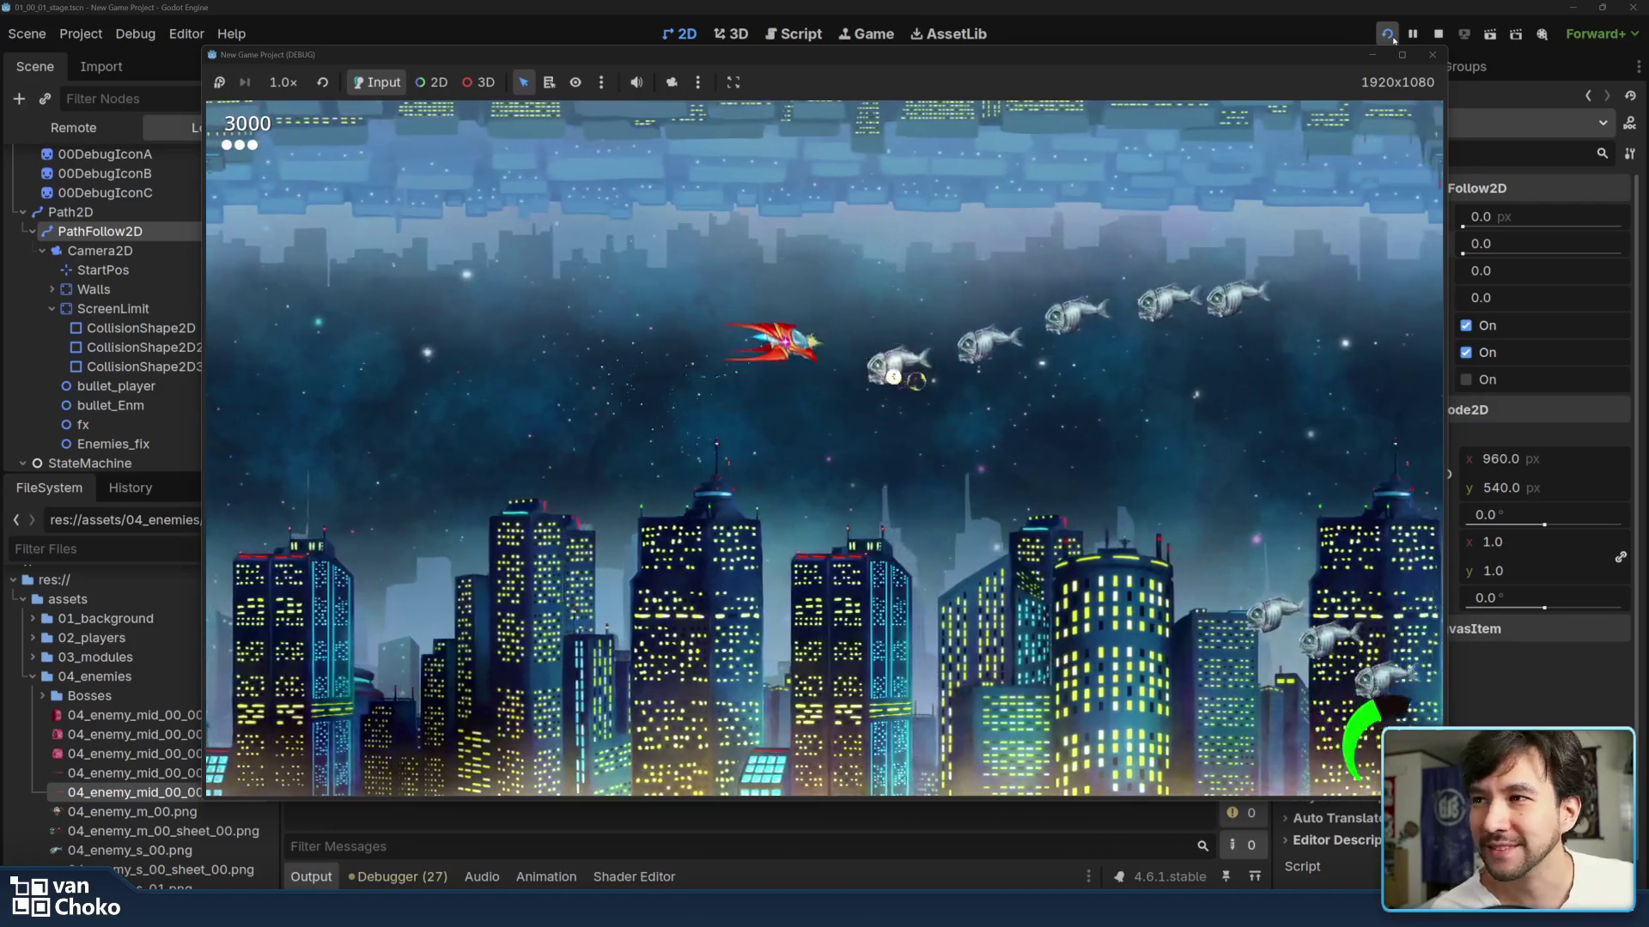
pyautogui.press('Left')
pyautogui.press('Down')
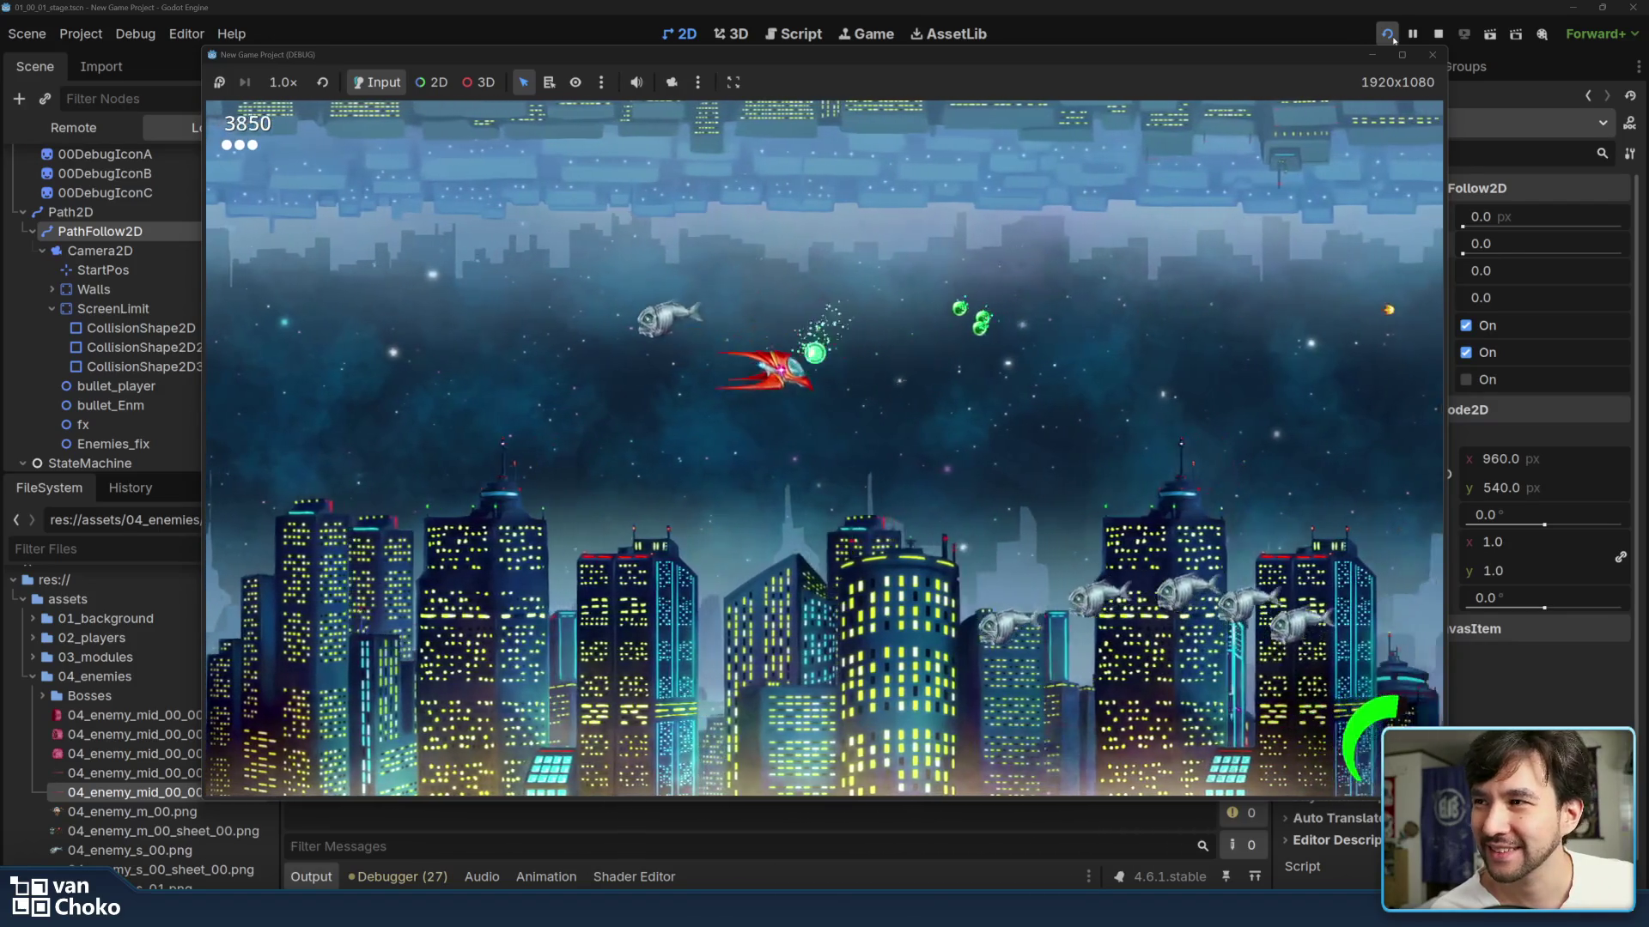
pyautogui.press('Down')
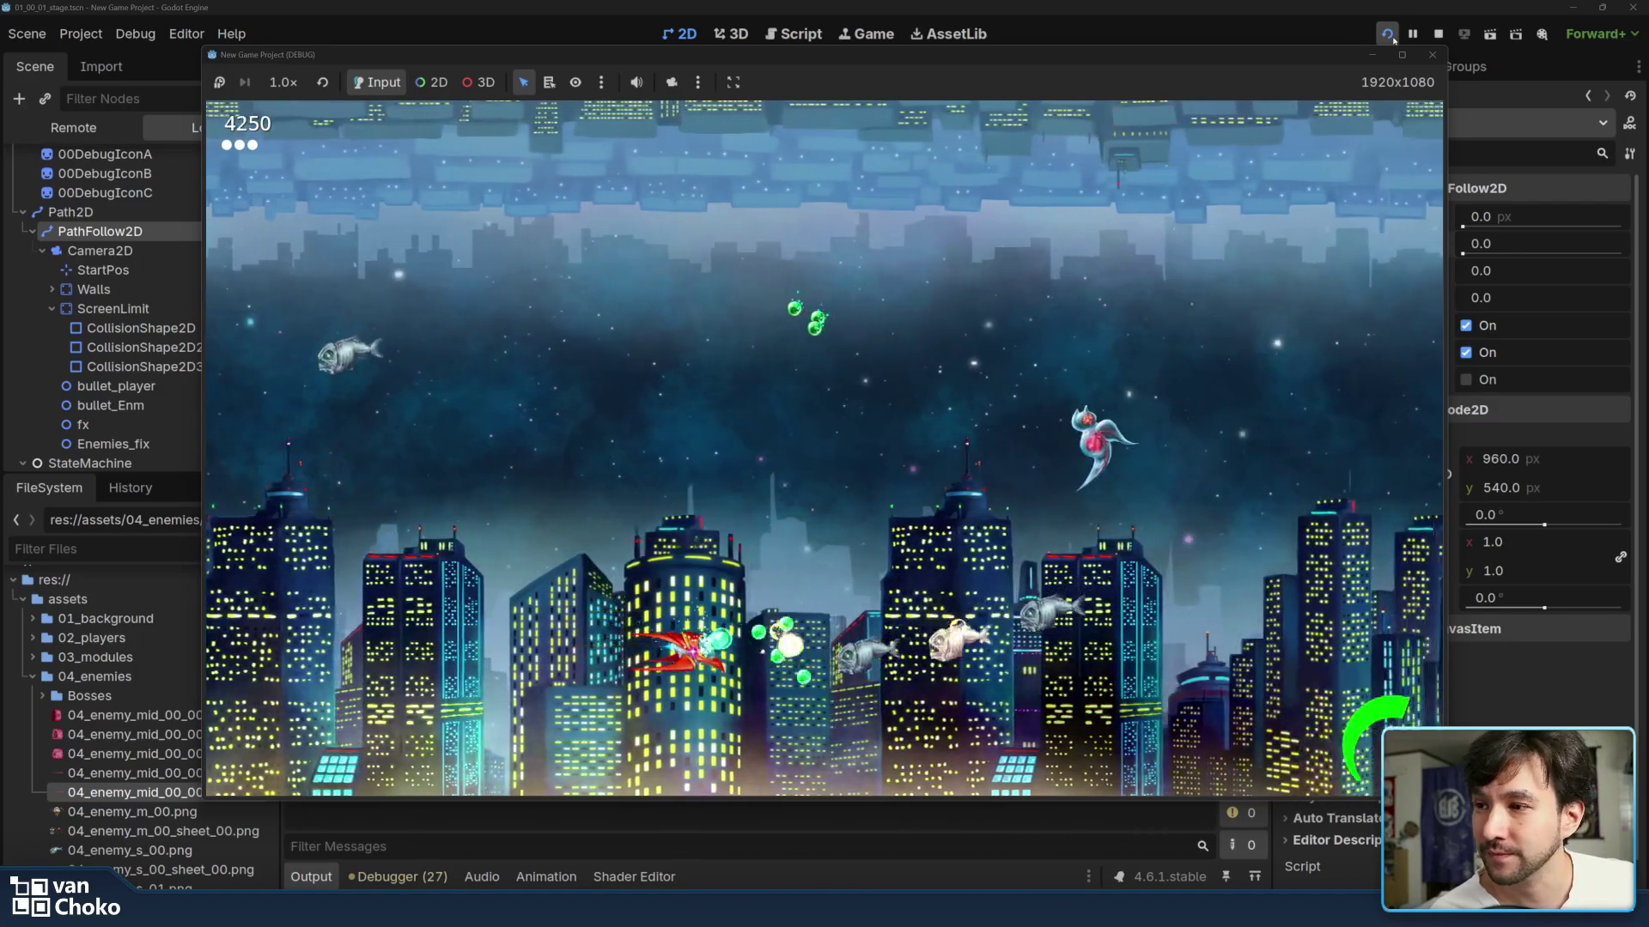
pyautogui.press('Up')
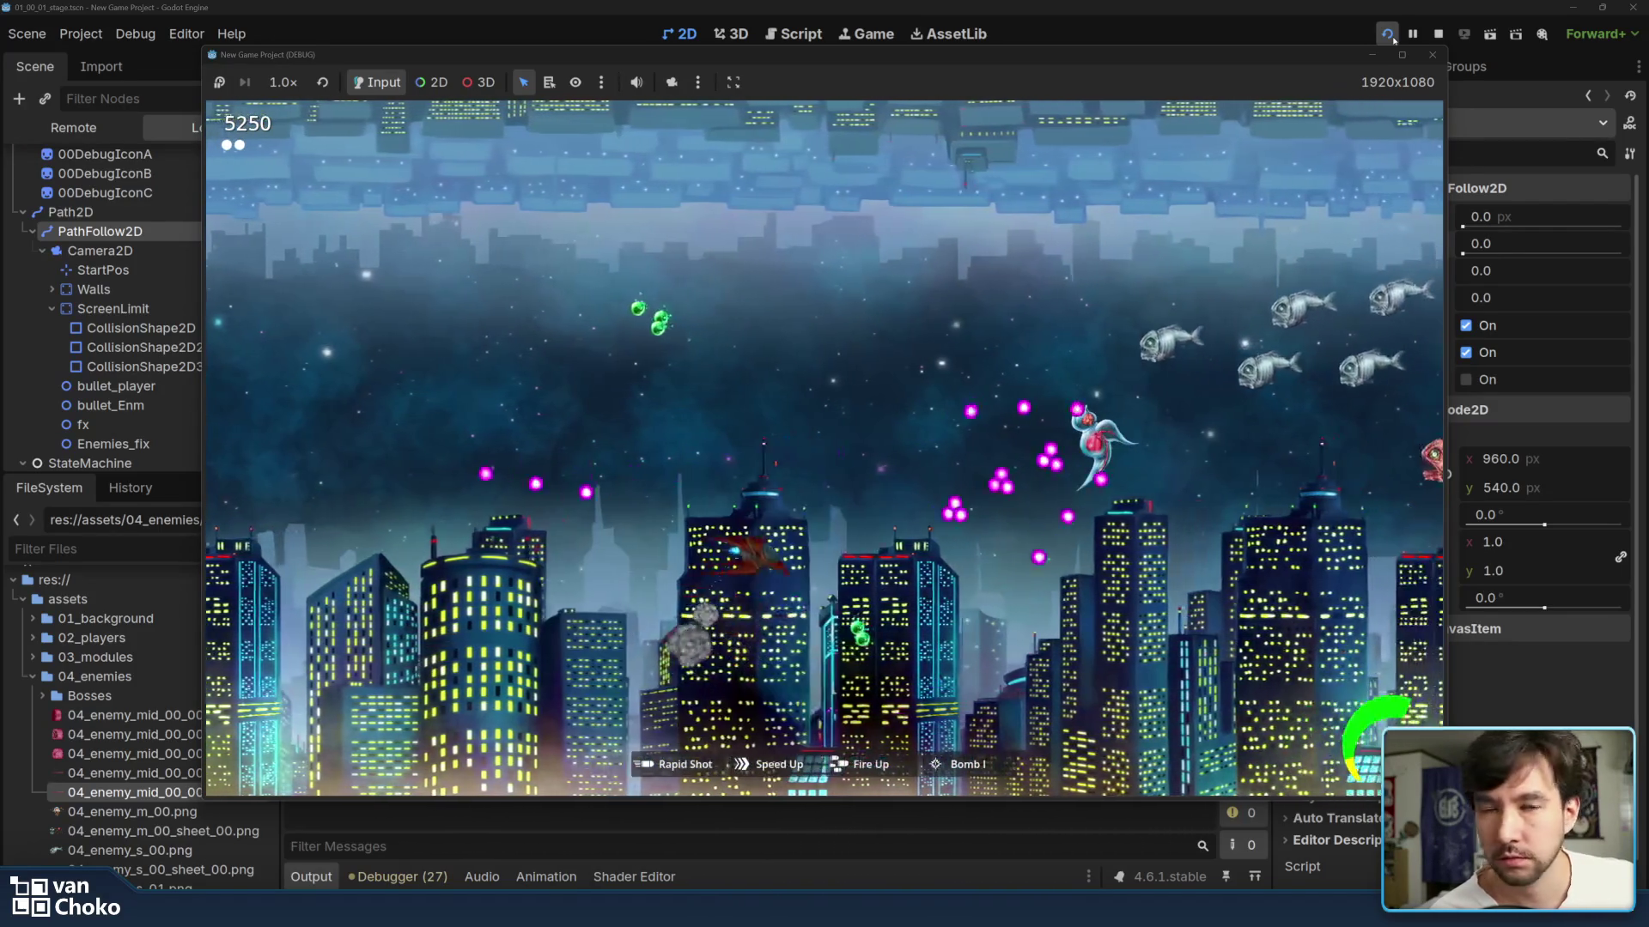
pyautogui.press('Up')
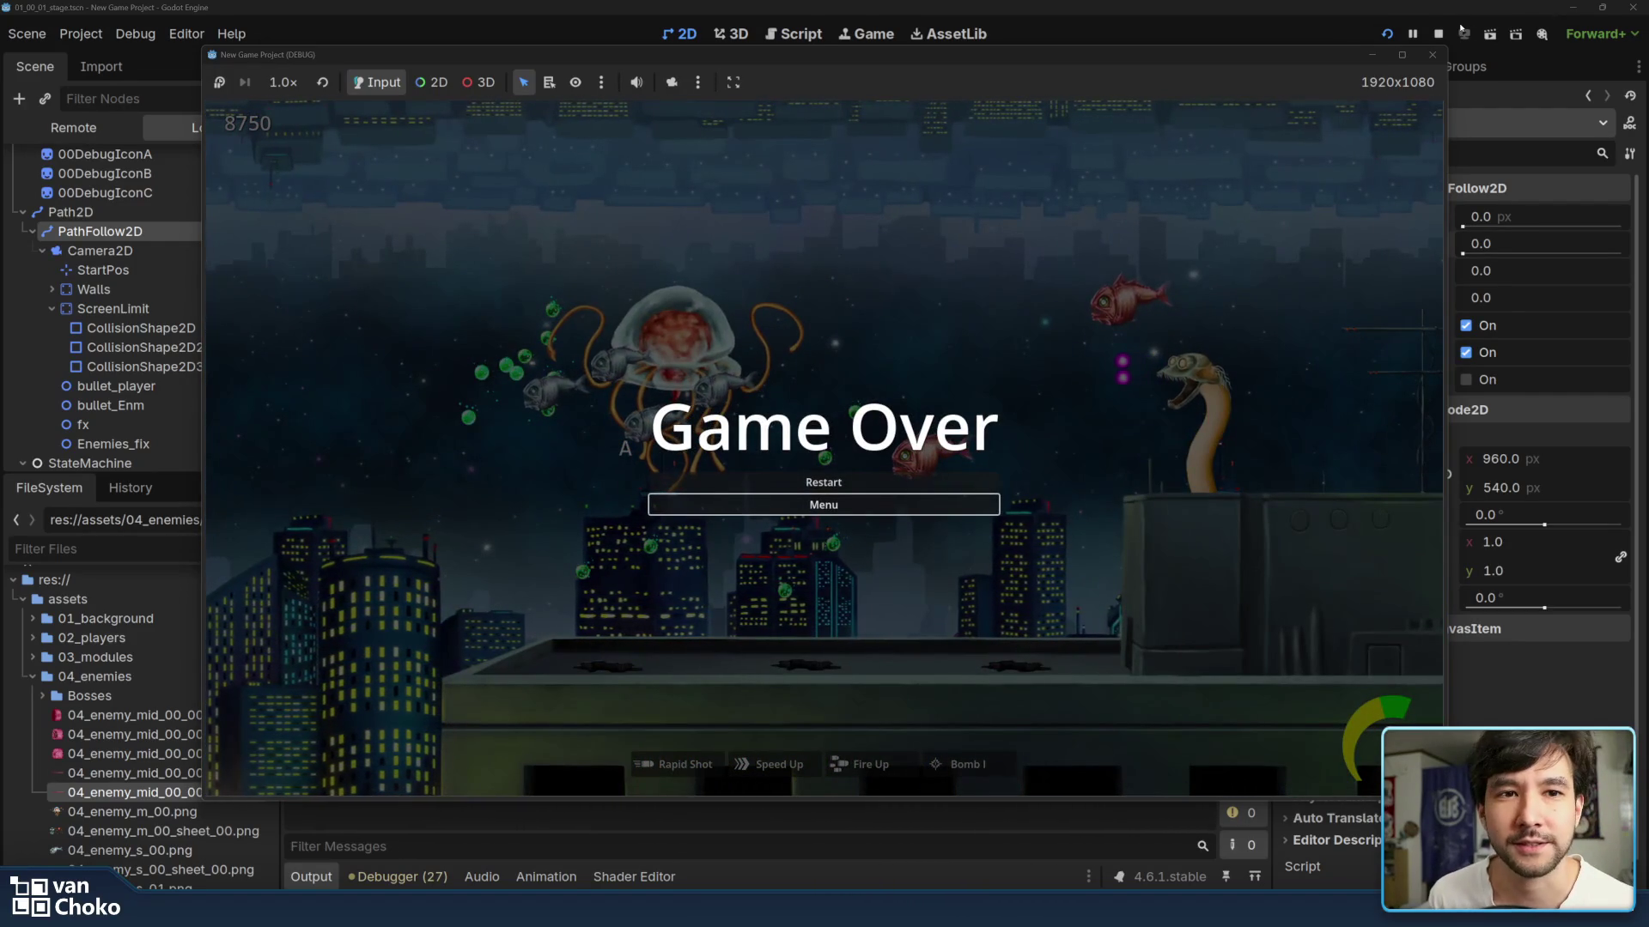
pyautogui.click(1431, 56)
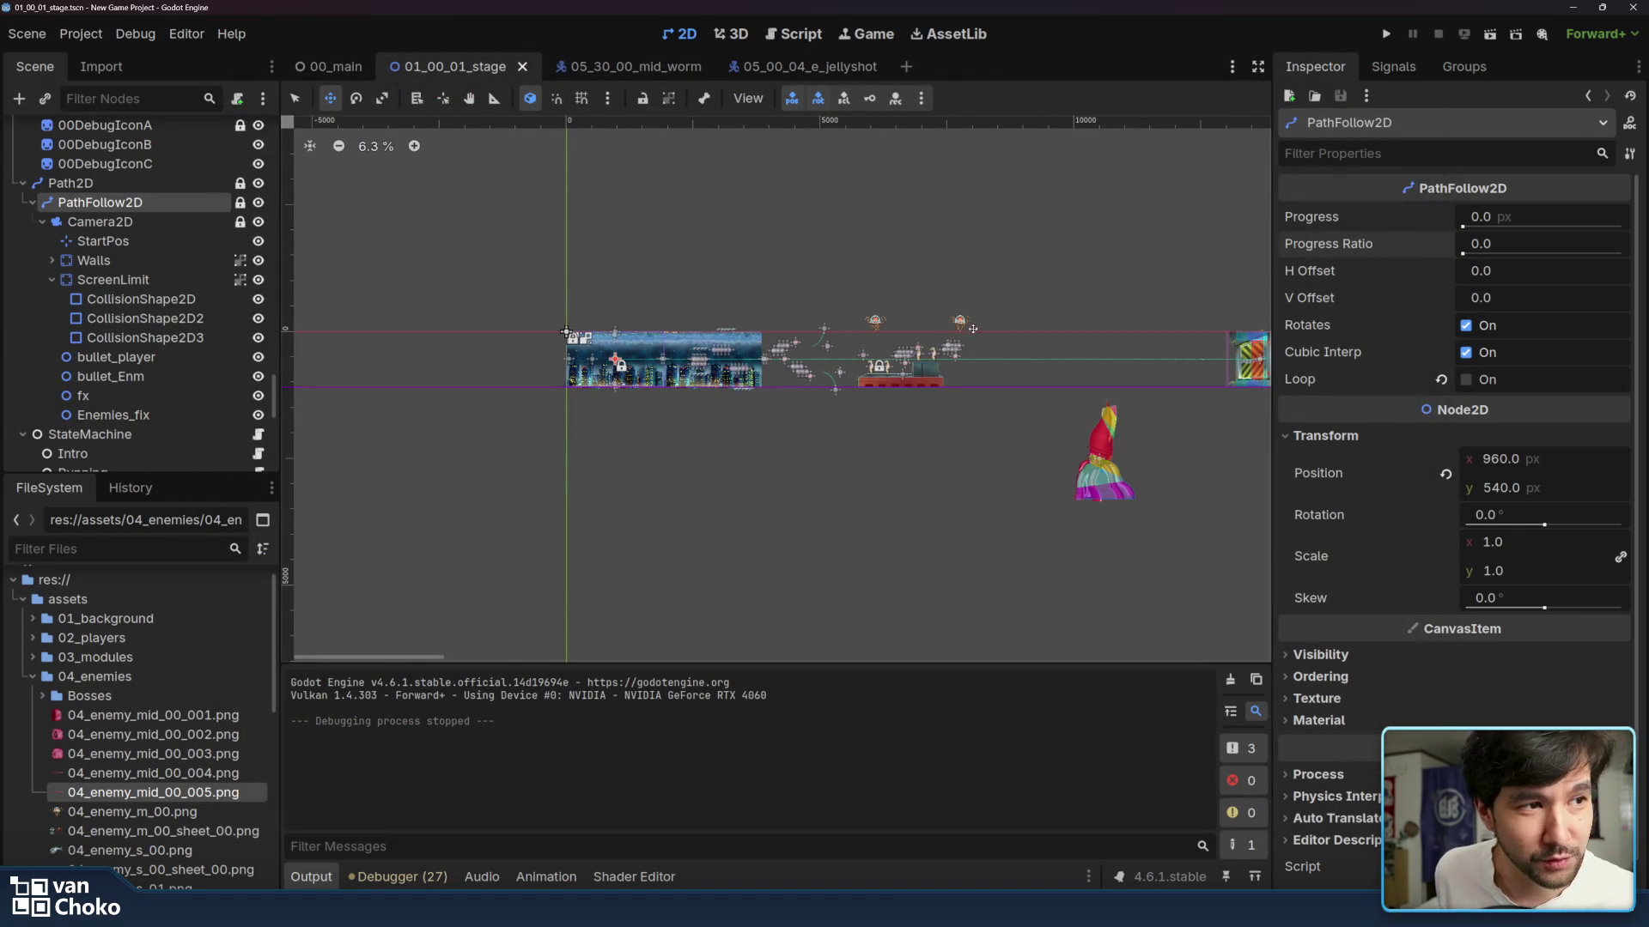
# - Set PathFollow2D's Progress Ratio to 0.502, about halfway along the stage path
pyautogui.hscroll(5, 973, 328)
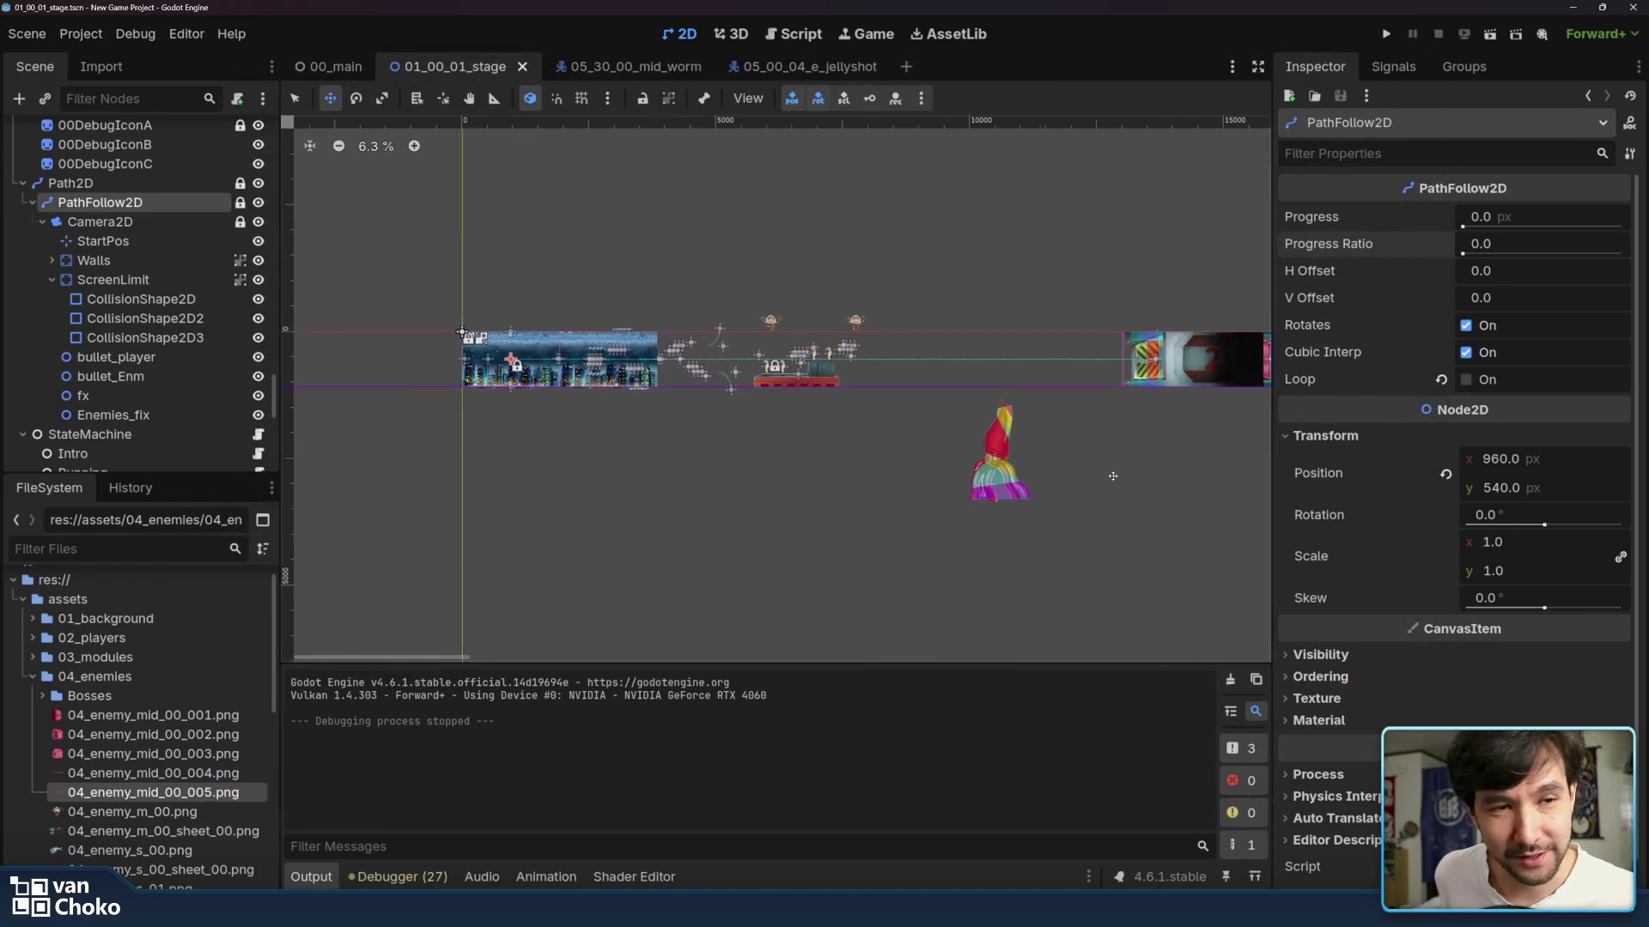
pyautogui.moveTo(1113, 475)
pyautogui.mouseDown()
pyautogui.moveTo(1020, 480)
pyautogui.moveTo(978, 458)
pyautogui.mouseUp()
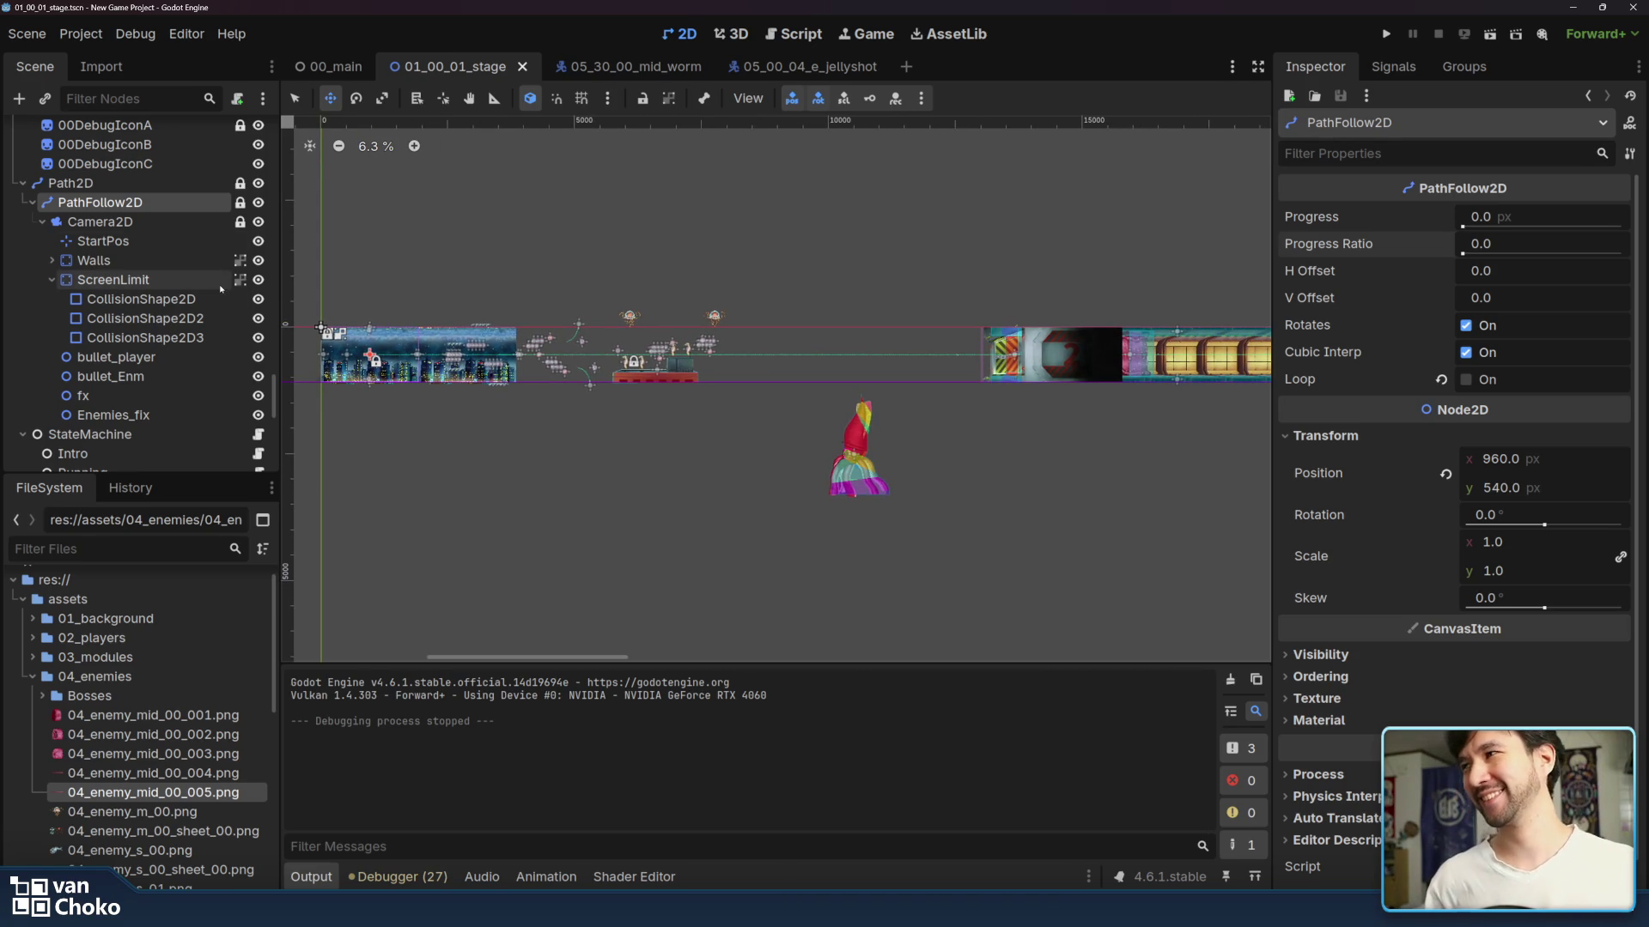
pyautogui.click(99, 222)
pyautogui.click(100, 202)
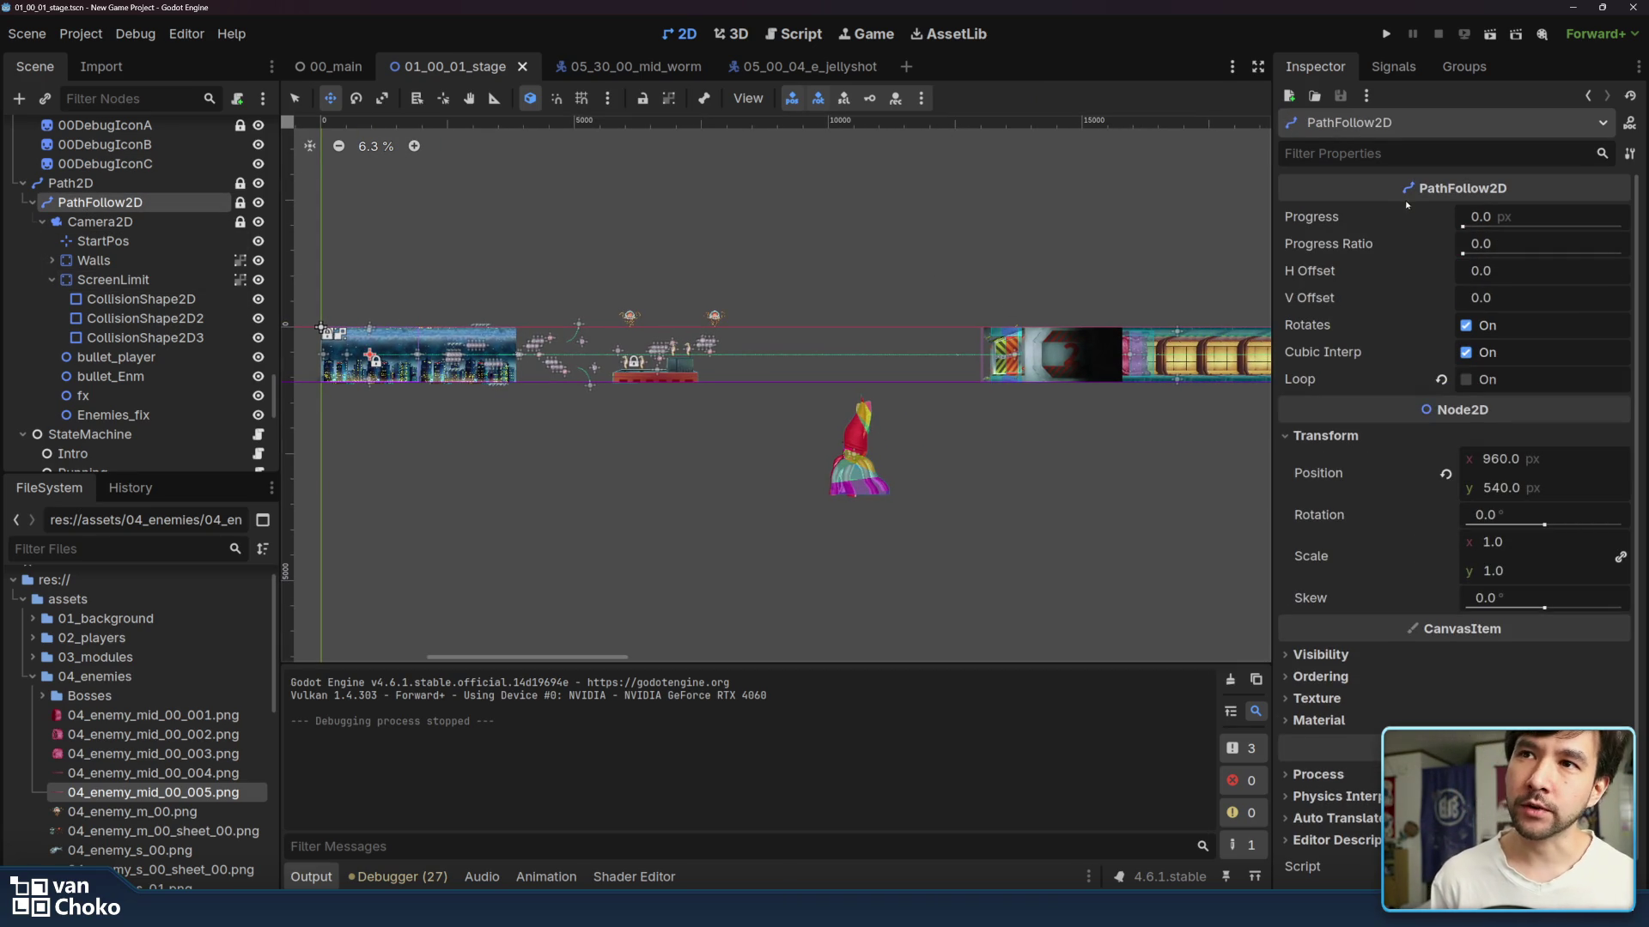
pyautogui.moveTo(1463, 254); pyautogui.dragTo(1542, 251)
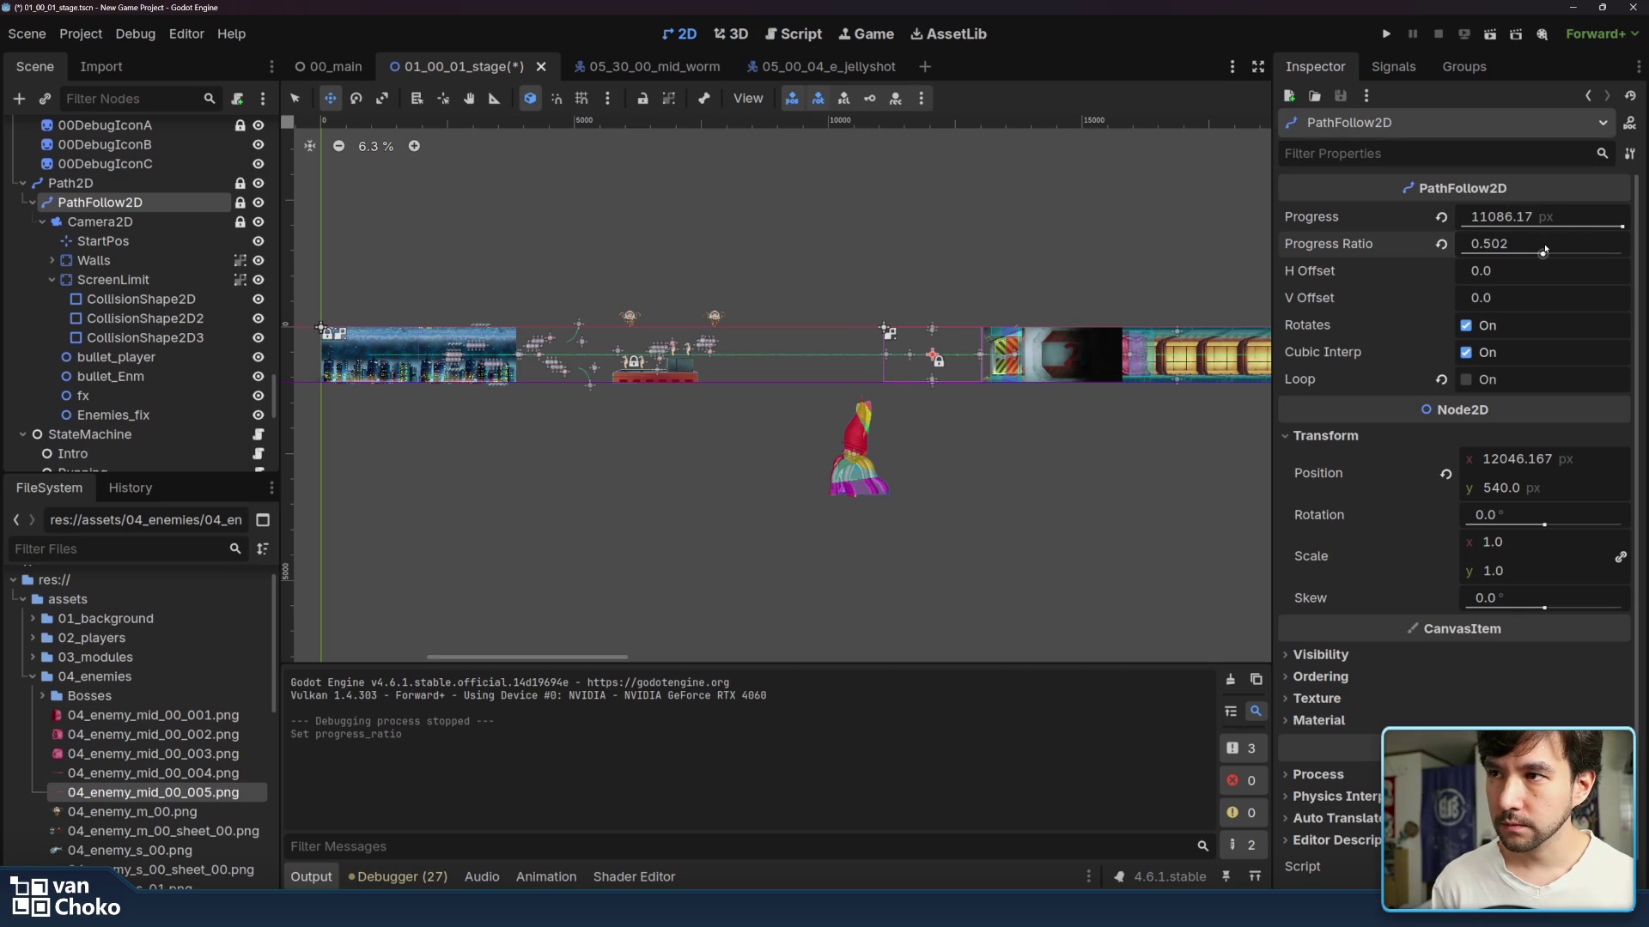
pyautogui.click(1544, 248)
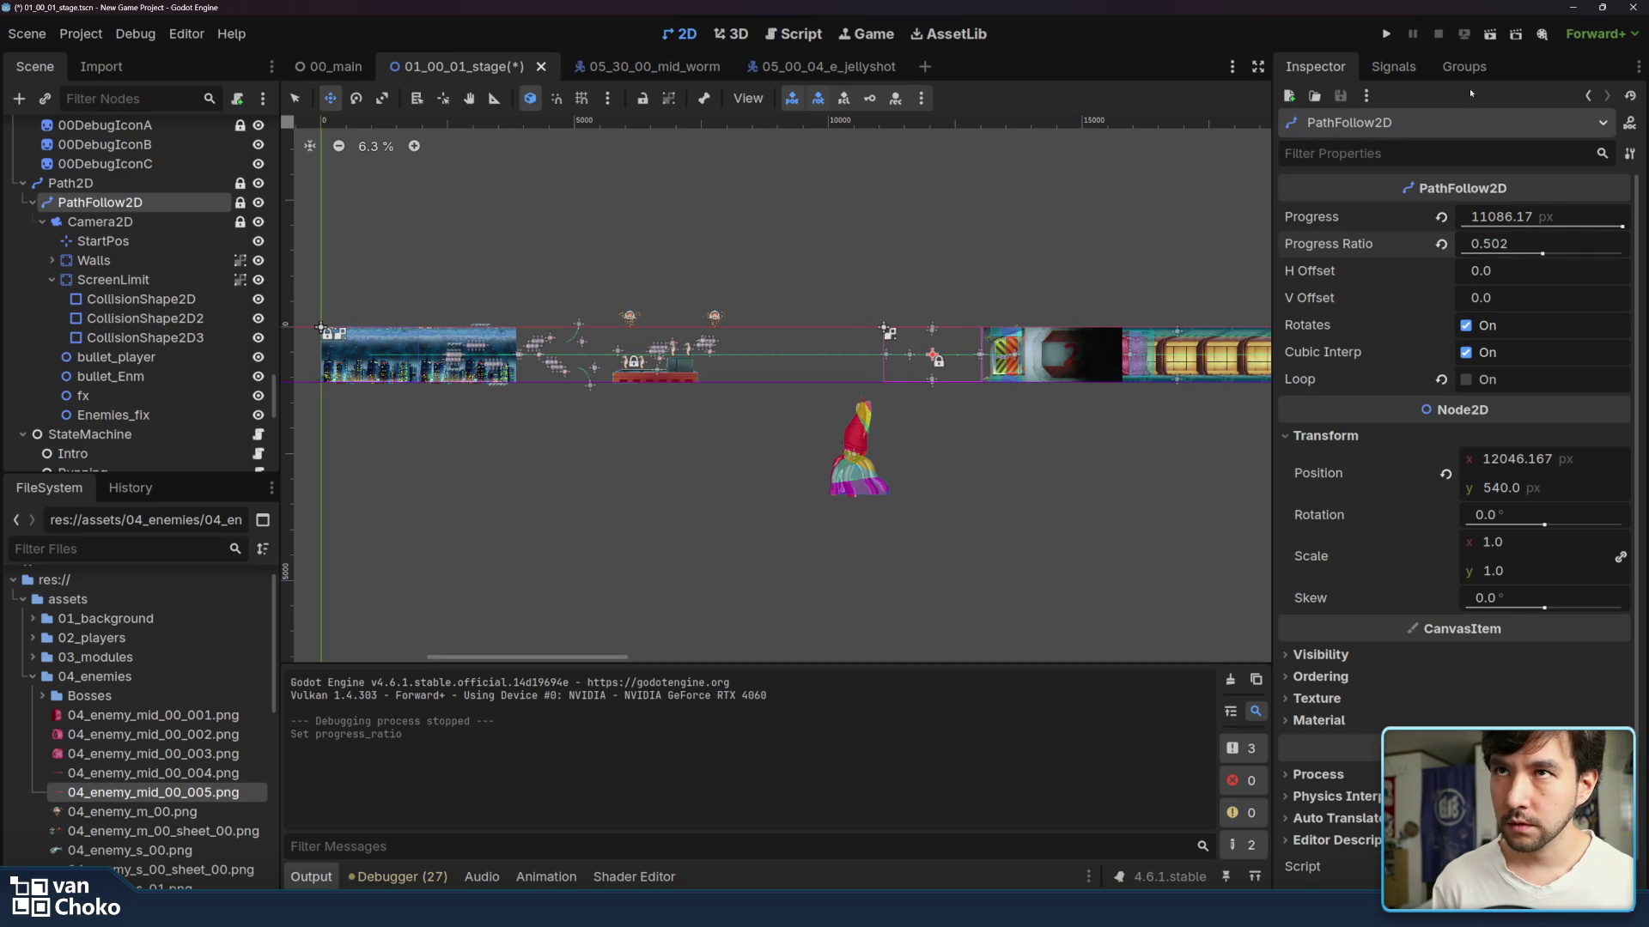
# - Run the project and start a run that begins mid-stage at the worm boss
pyautogui.click(1386, 34)
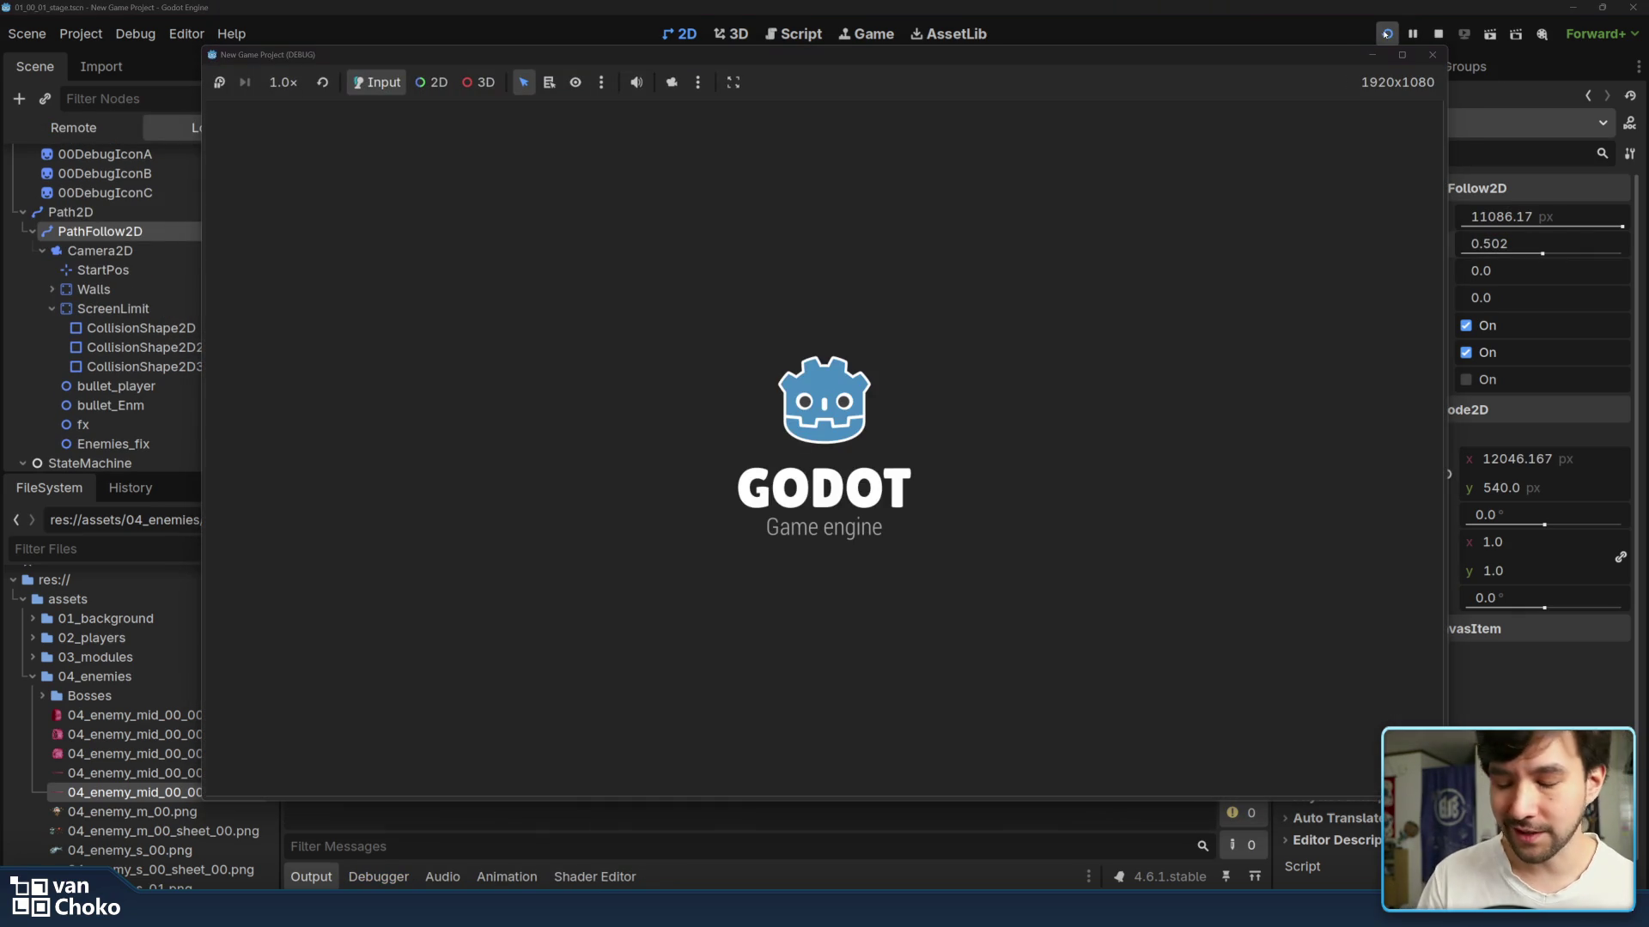
pyautogui.press('Return')
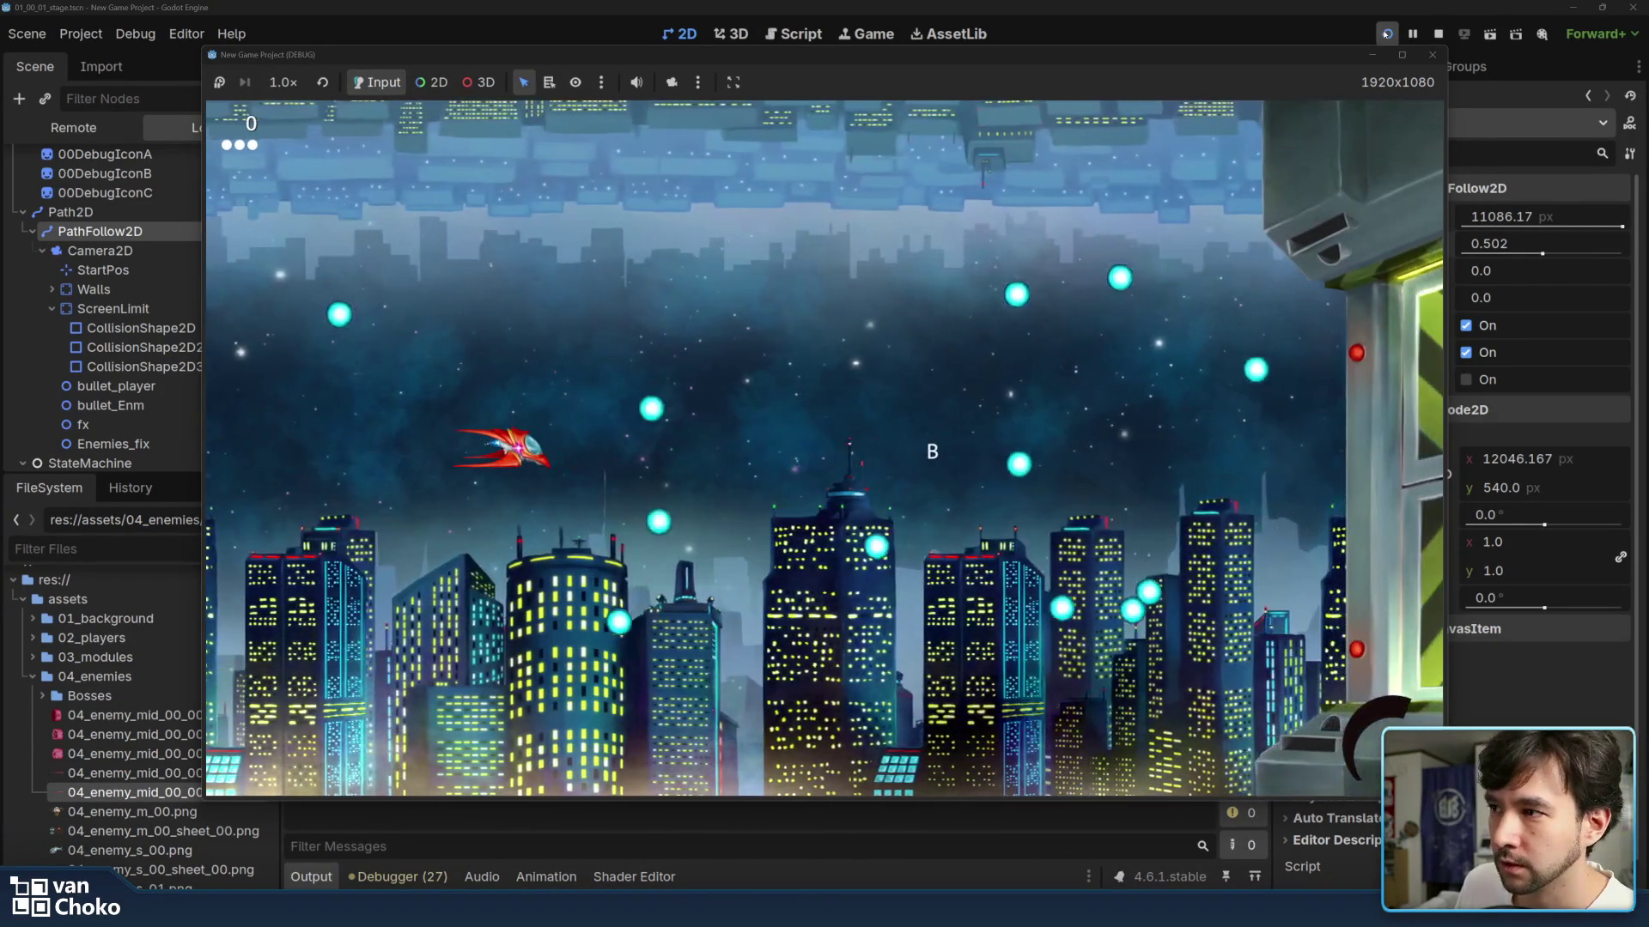
pyautogui.press('Right')
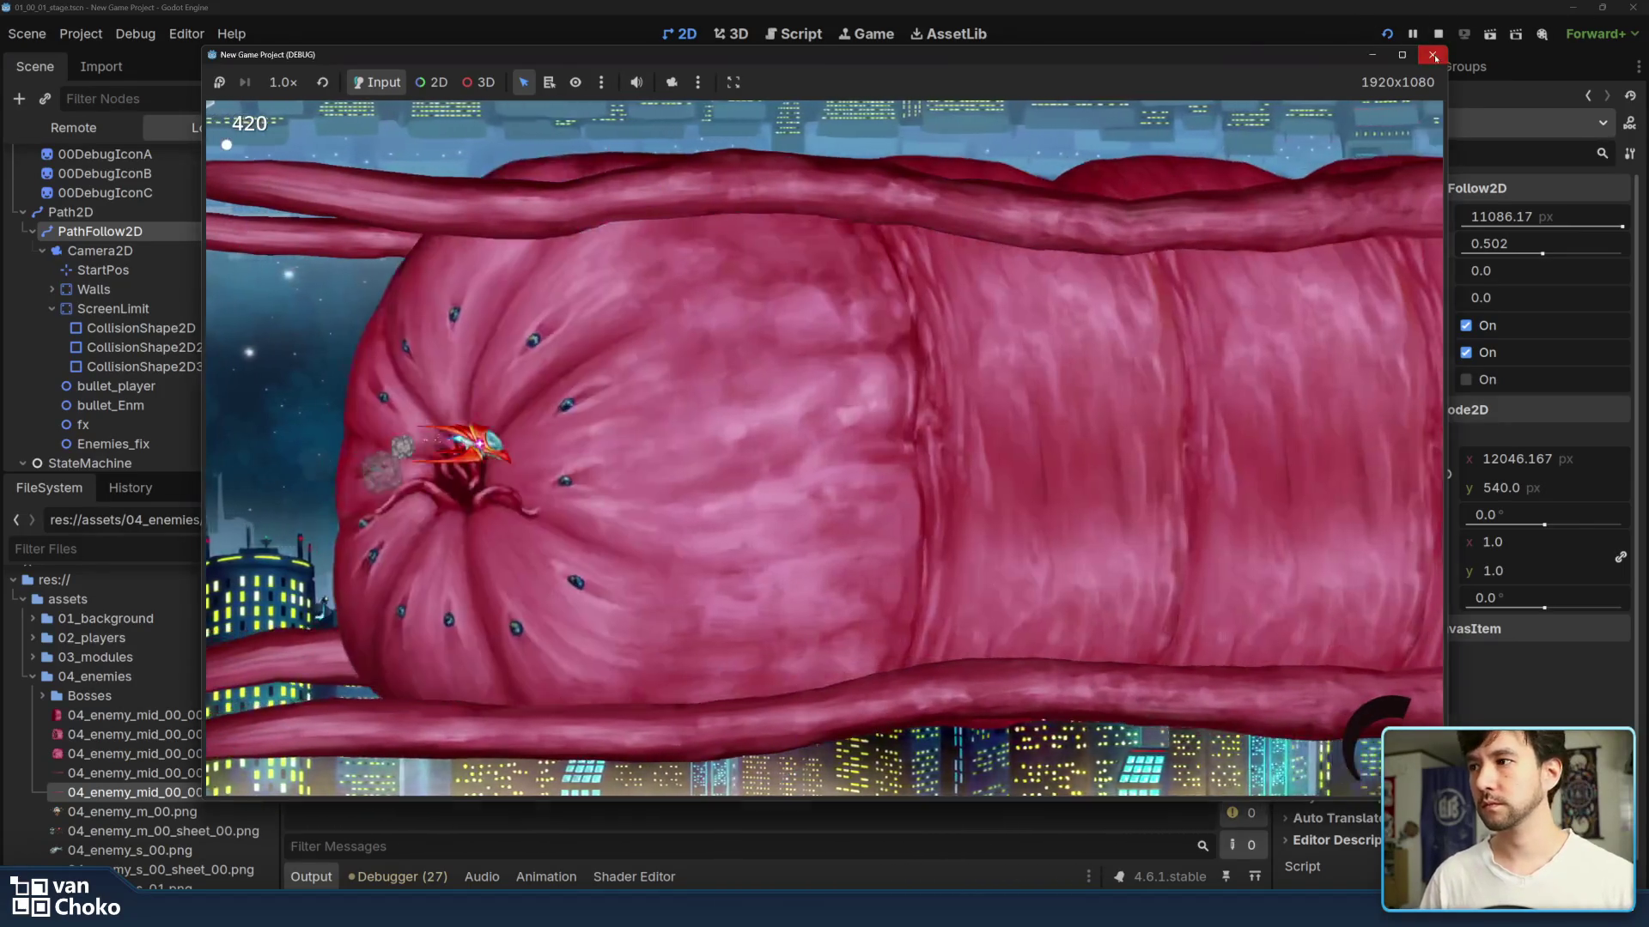
# - Close the playtest and revert PathFollow2D's Progress Ratio to 0
pyautogui.click(1432, 55)
pyautogui.click(1052, 282)
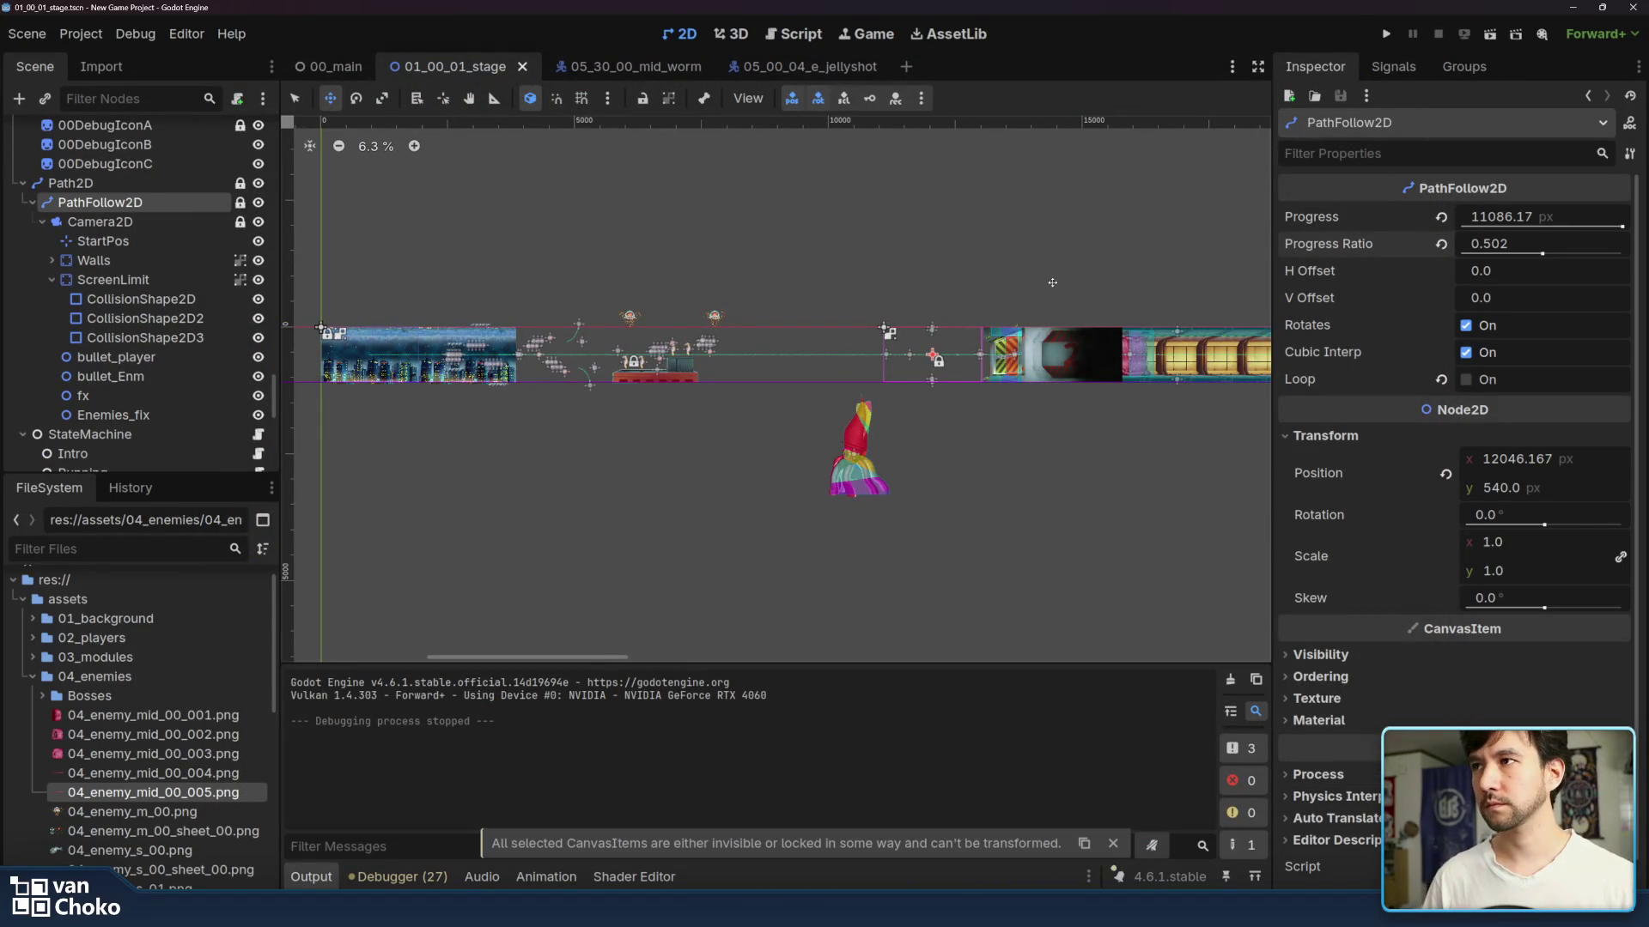
pyautogui.click(163, 221)
pyautogui.click(179, 206)
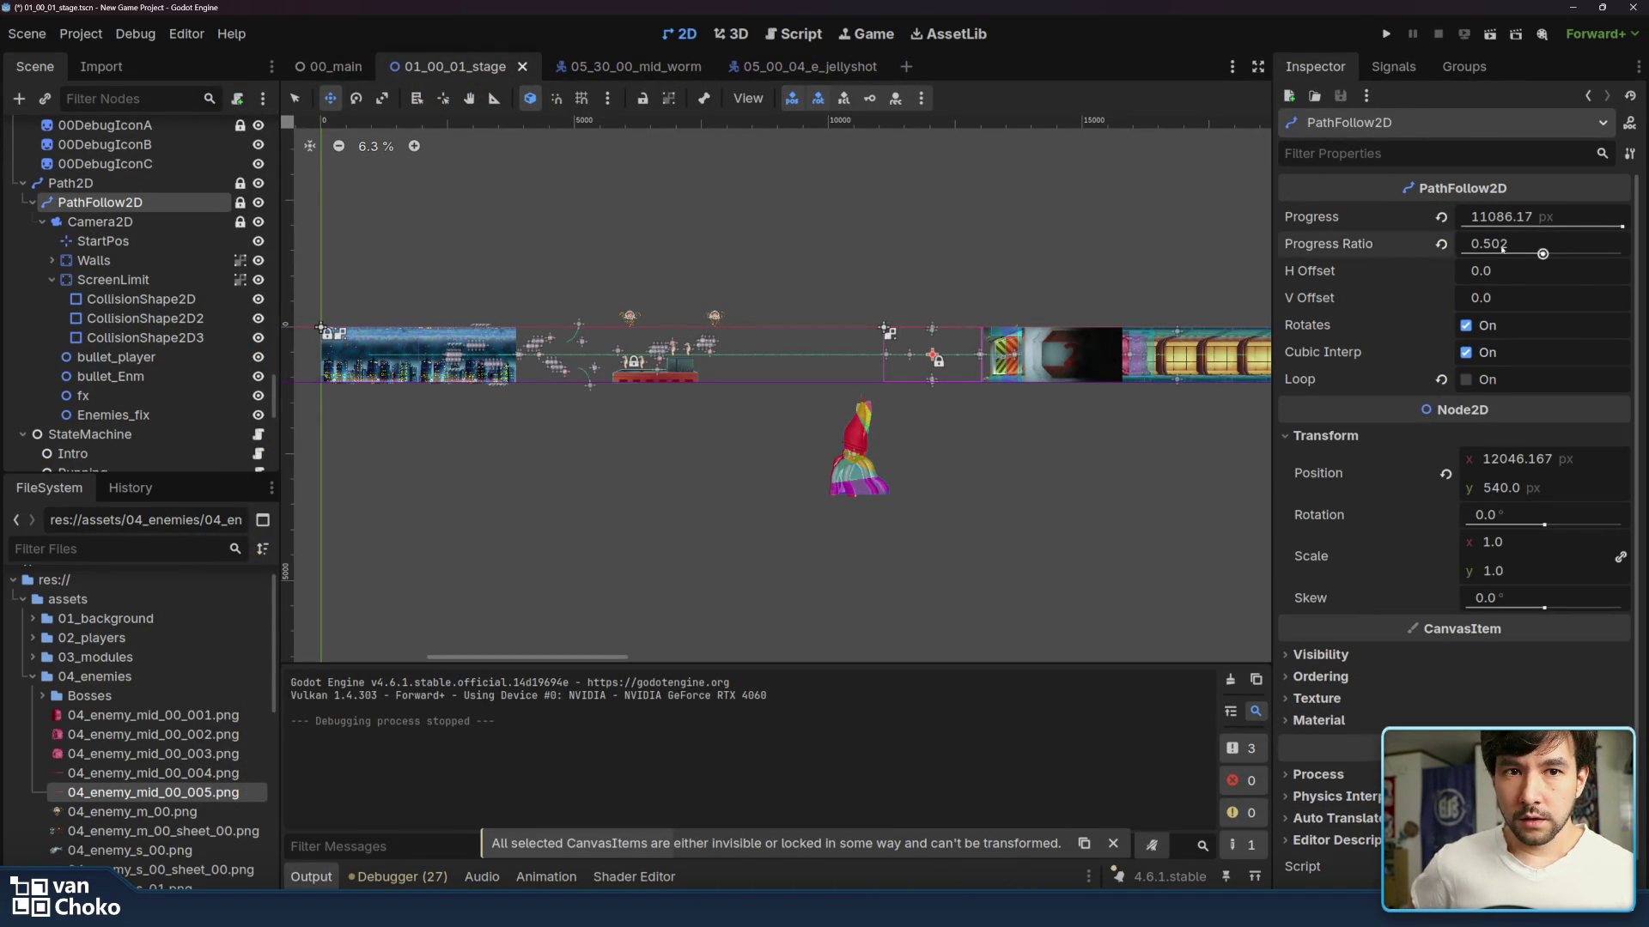
pyautogui.click(1441, 244)
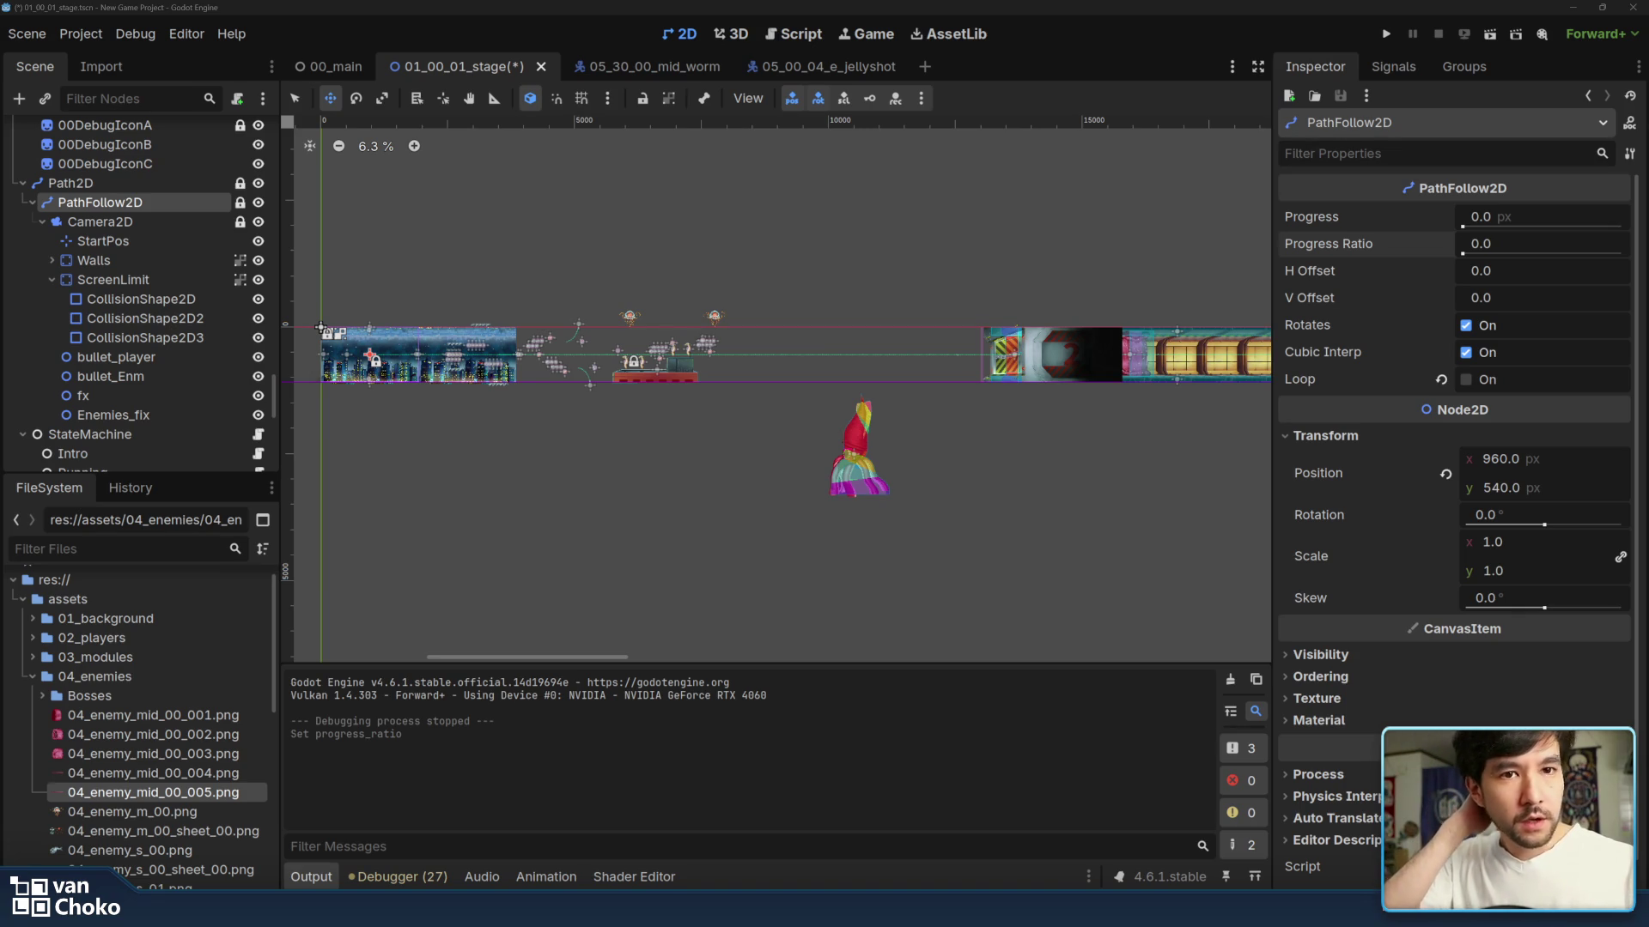
# - Save the stage scene and switch the canvas to Select mode
pyautogui.scroll(1, 1082, 506)
pyautogui.hotkey('ctrl', 's')
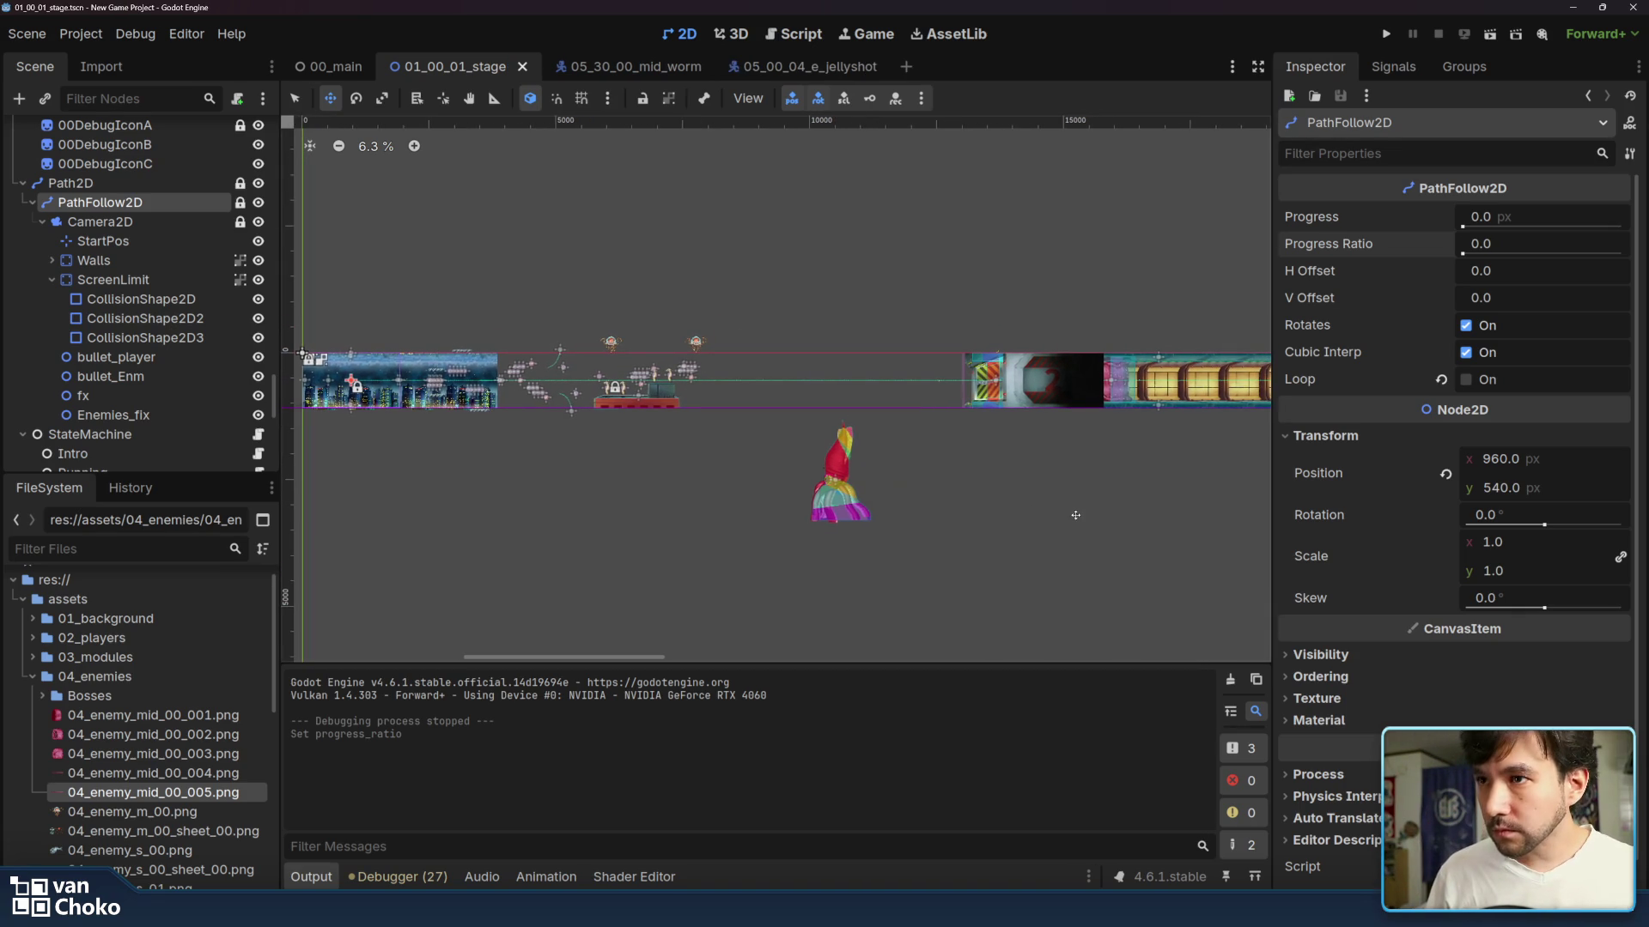
pyautogui.hscroll(3, 1075, 515)
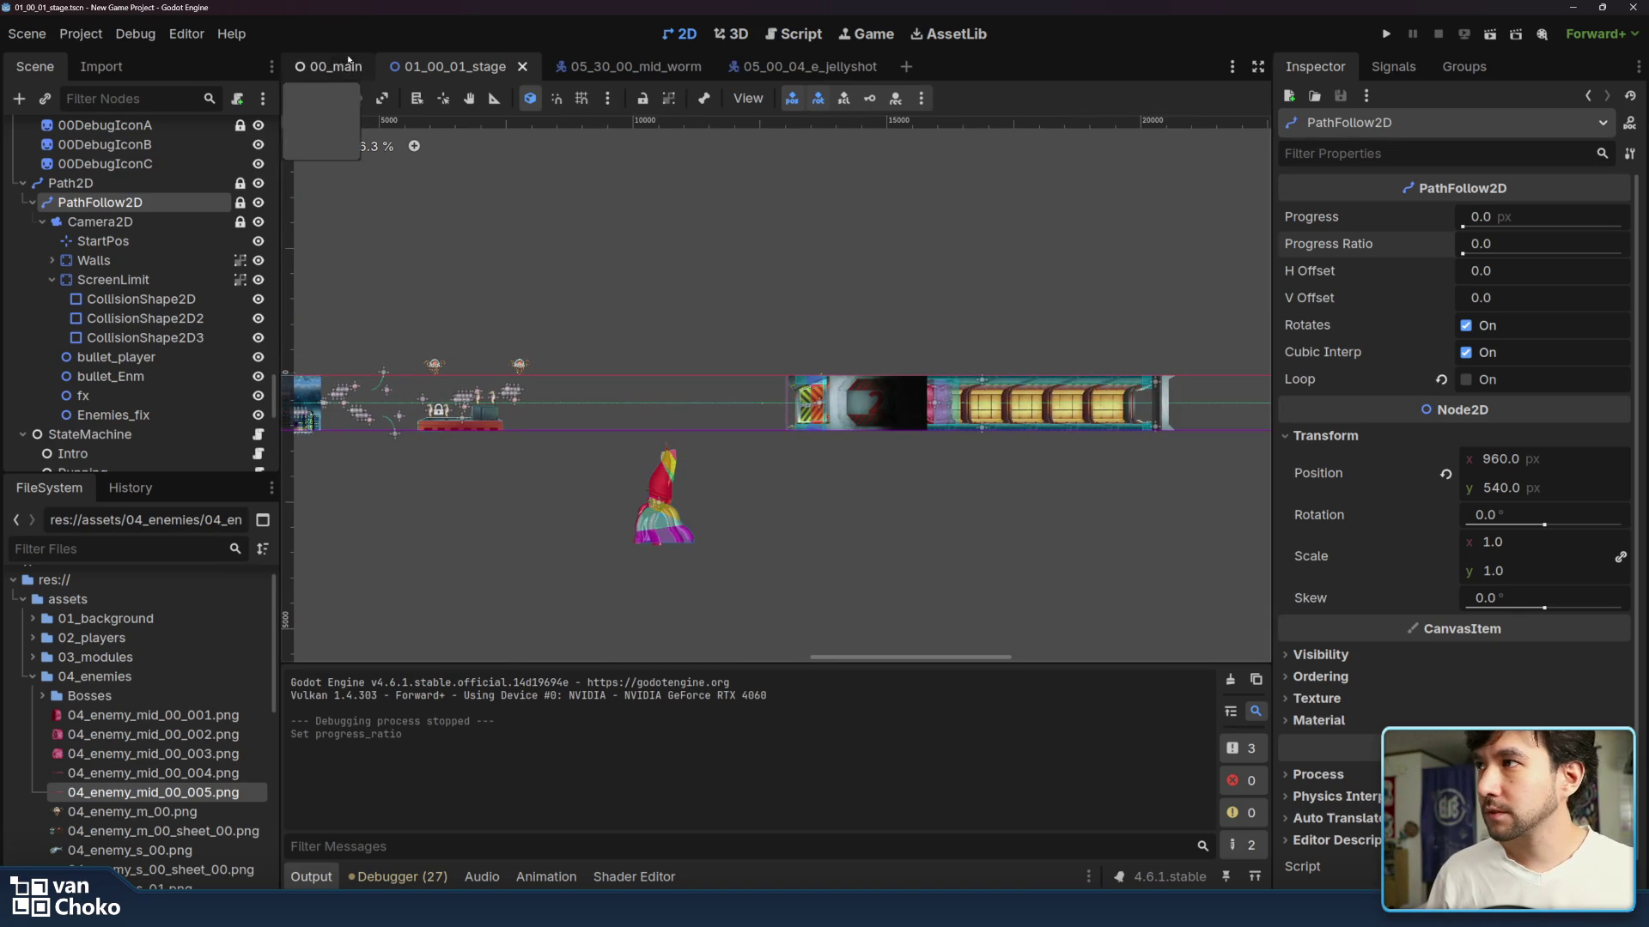
pyautogui.press('q')
pyautogui.hscroll(-5, 914, 264)
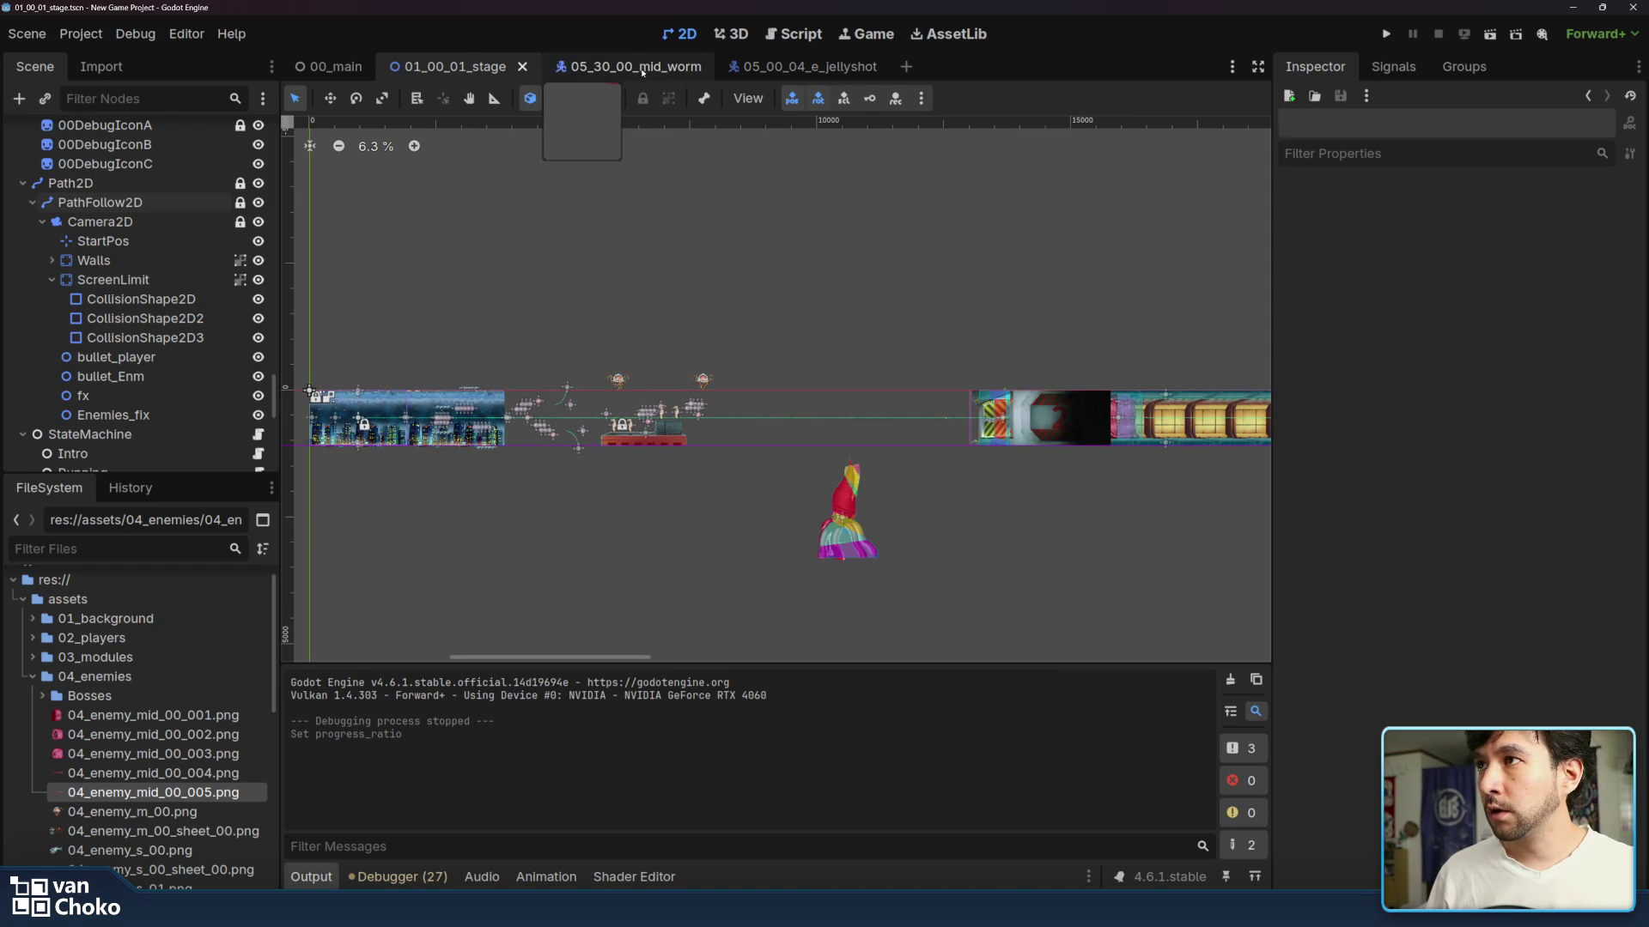
# - Look over the worm in the 05_30_00_mid_worm scene, then bring up the jellyshot scene
pyautogui.click(613, 66)
pyautogui.hscroll(10, 903, 328)
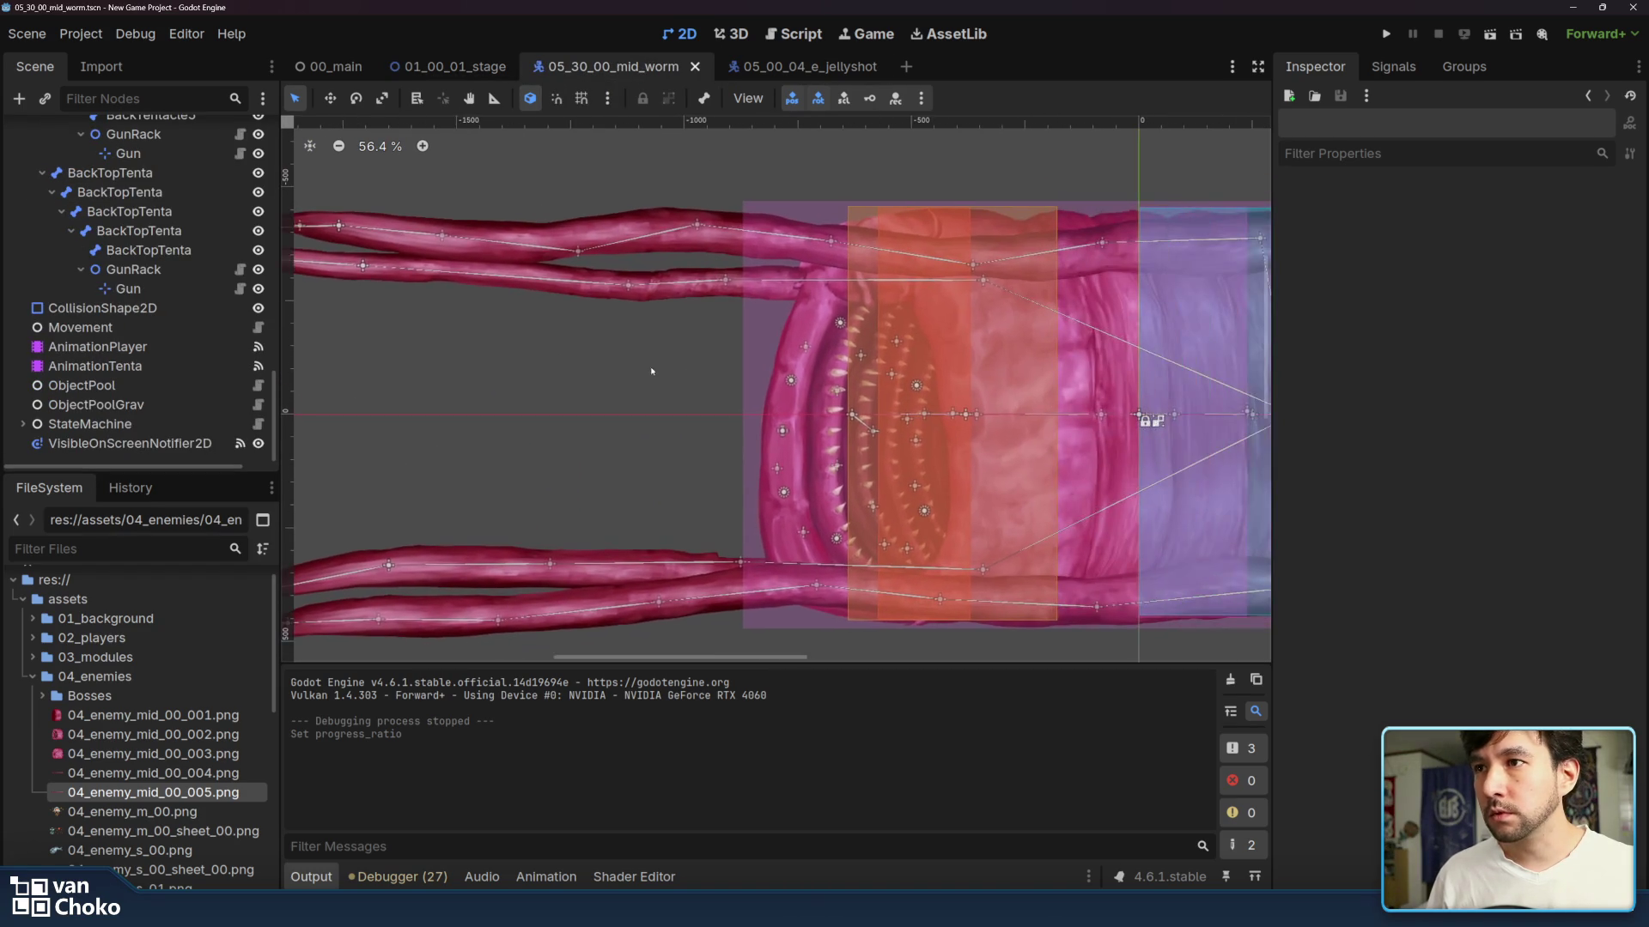
pyautogui.scroll(-5, 868, 416)
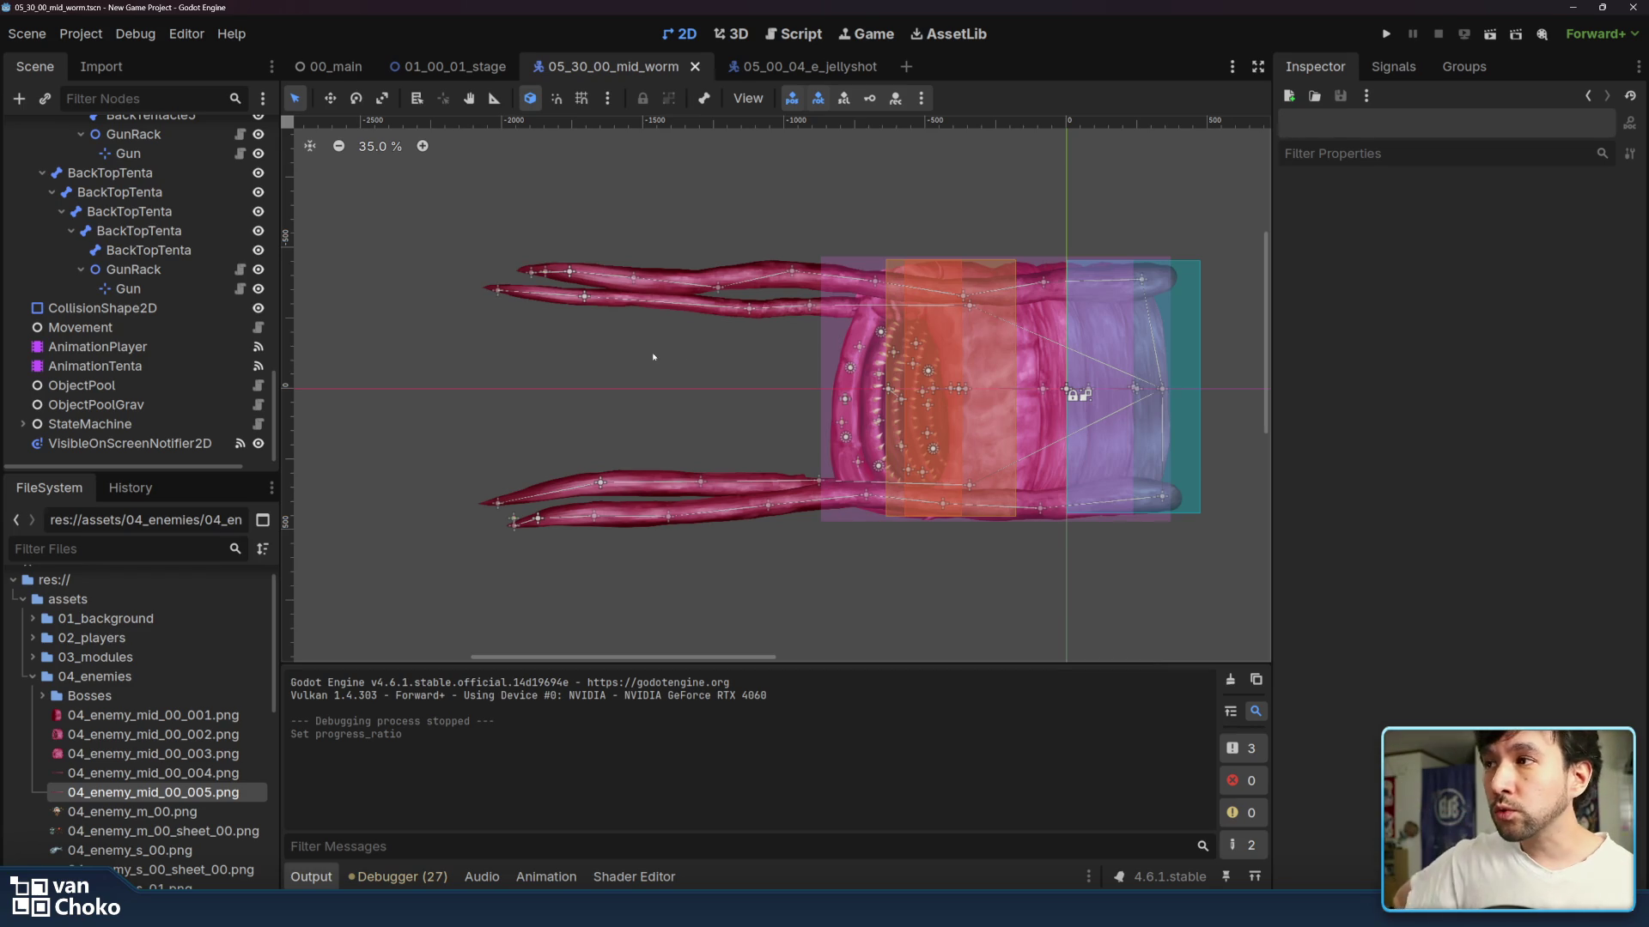
pyautogui.scroll(3, 594, 369)
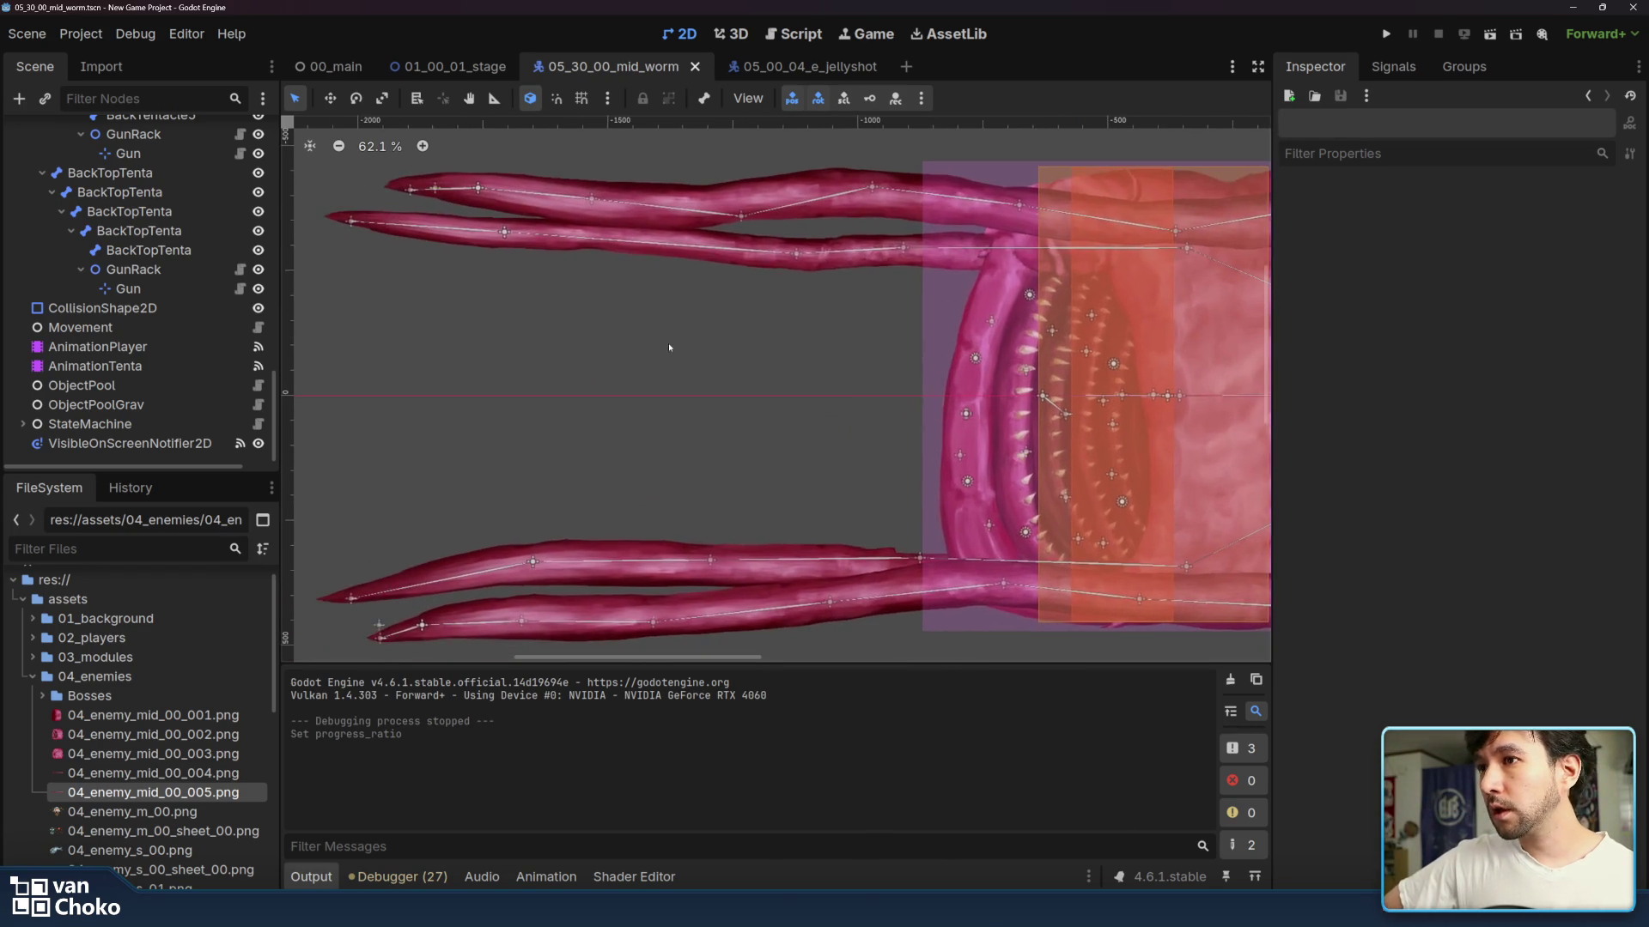
pyautogui.scroll(-2, 669, 349)
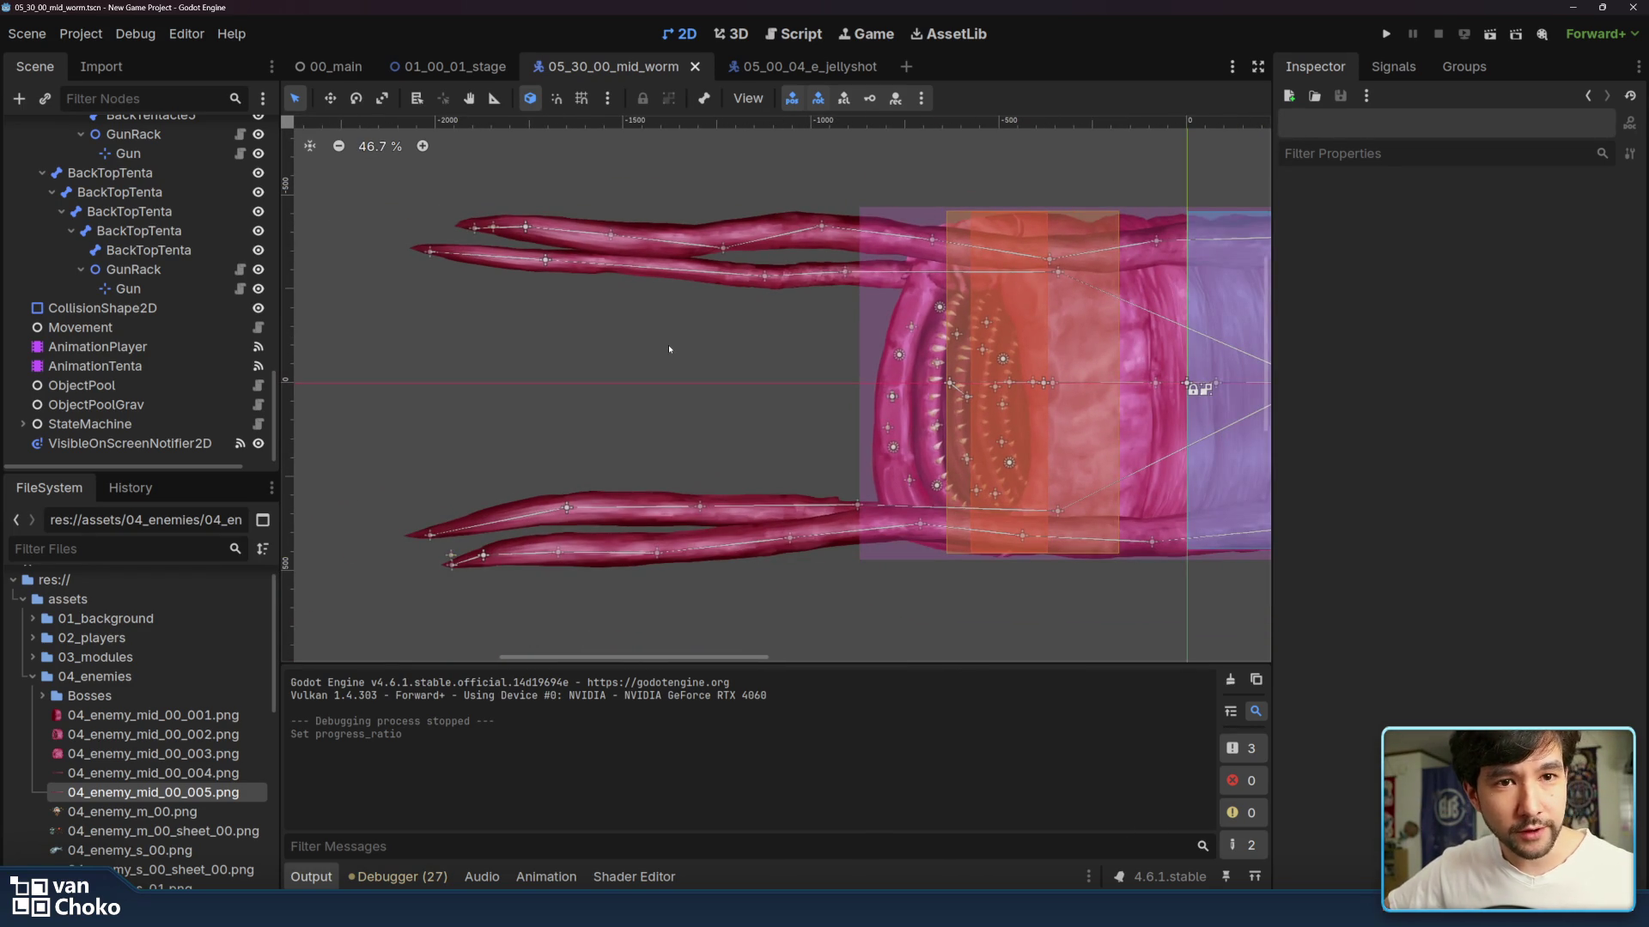
pyautogui.moveTo(669, 348)
pyautogui.mouseDown()
pyautogui.moveTo(632, 357)
pyautogui.moveTo(608, 405)
pyautogui.mouseUp()
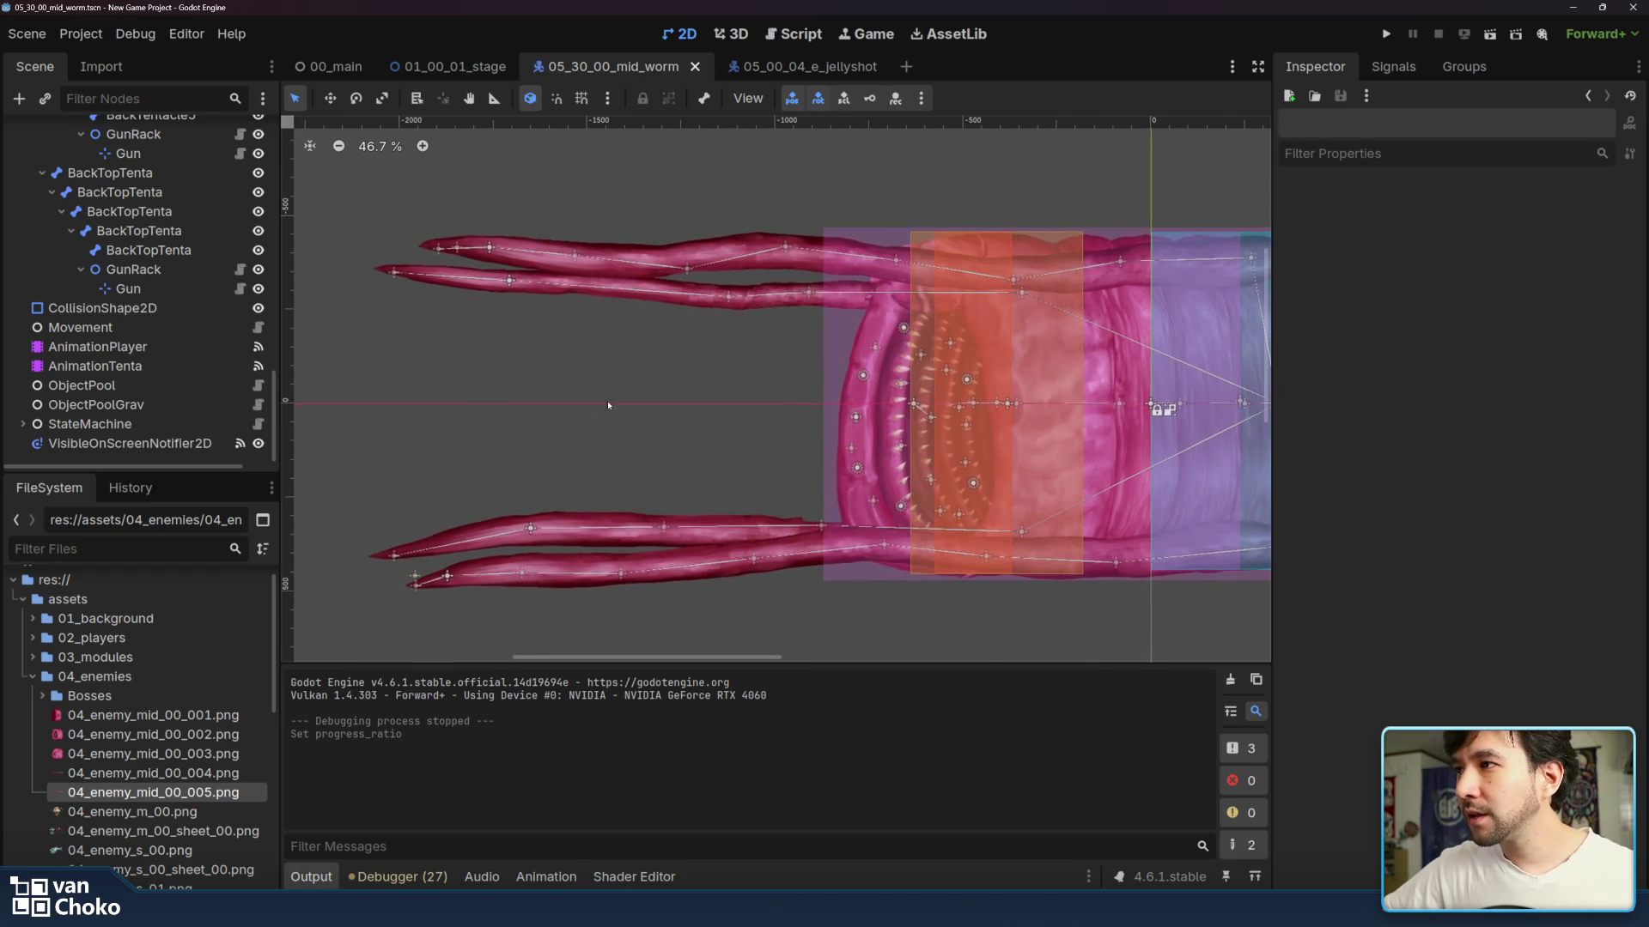
pyautogui.click(807, 66)
pyautogui.click(614, 67)
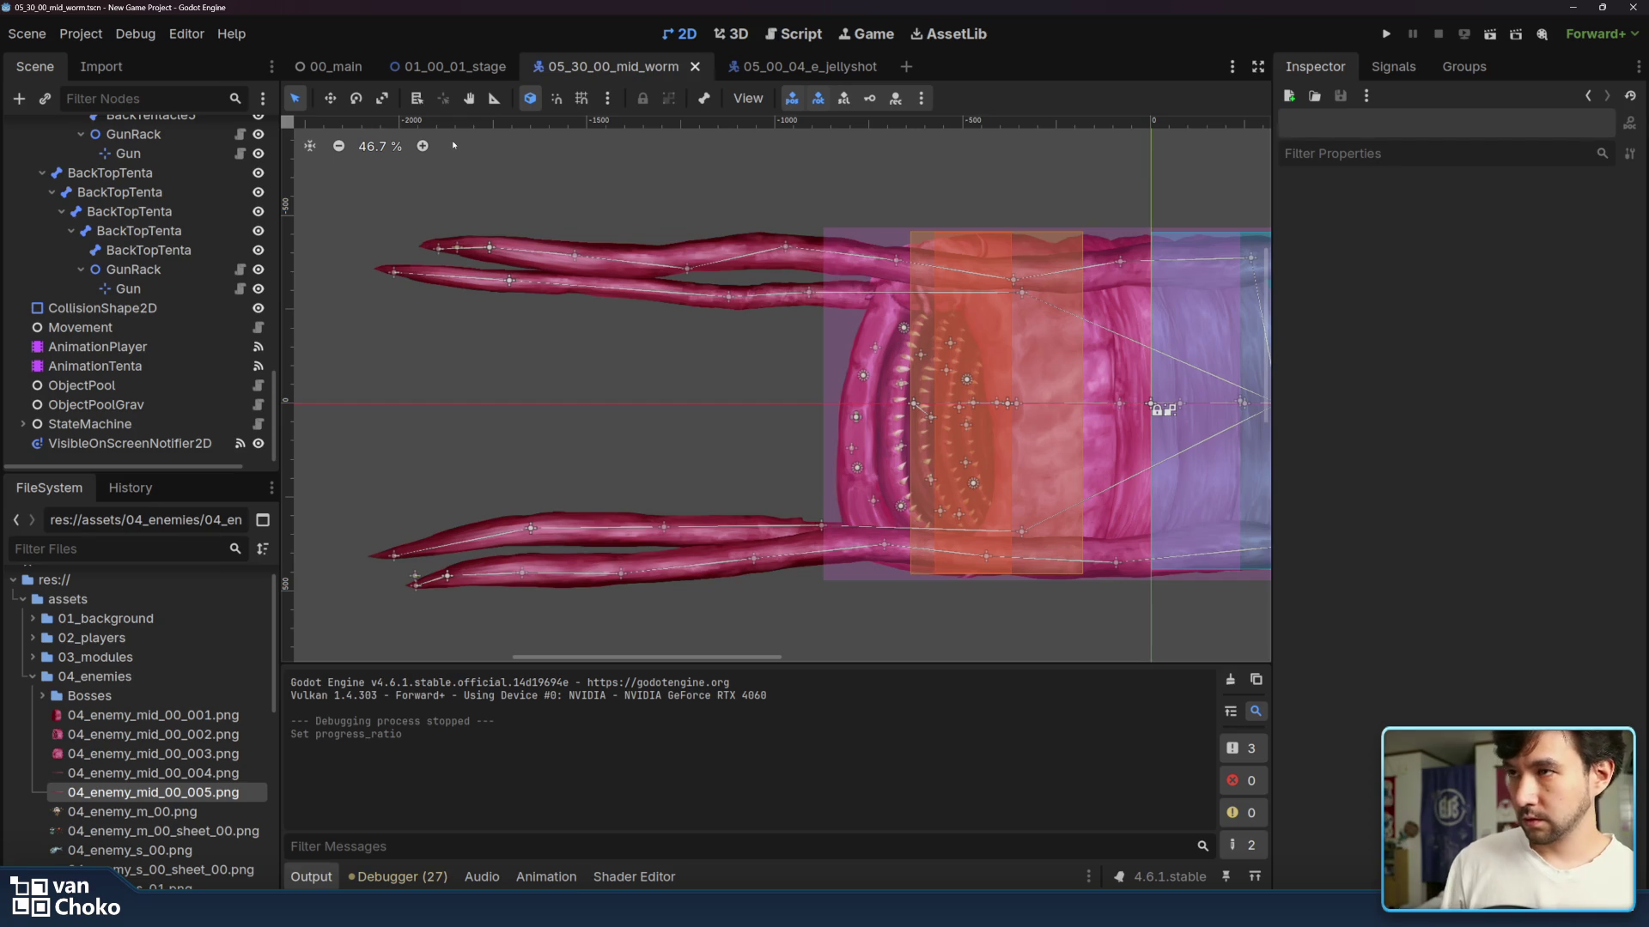
pyautogui.moveTo(622, 177); pyautogui.dragTo(609, 170)
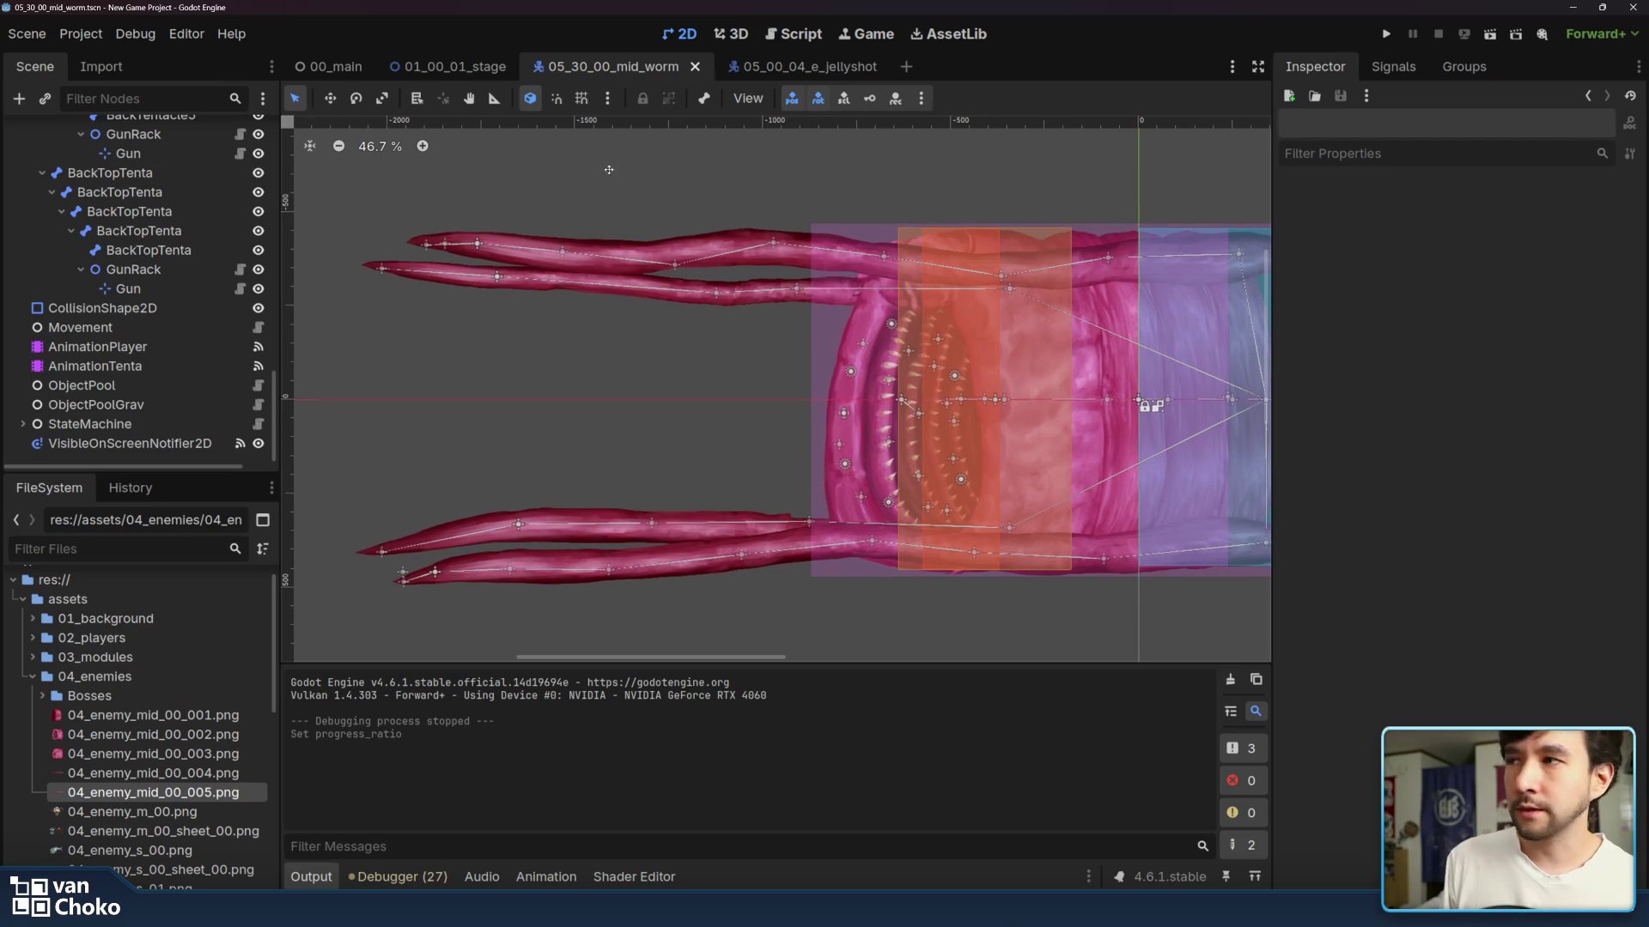
pyautogui.click(781, 66)
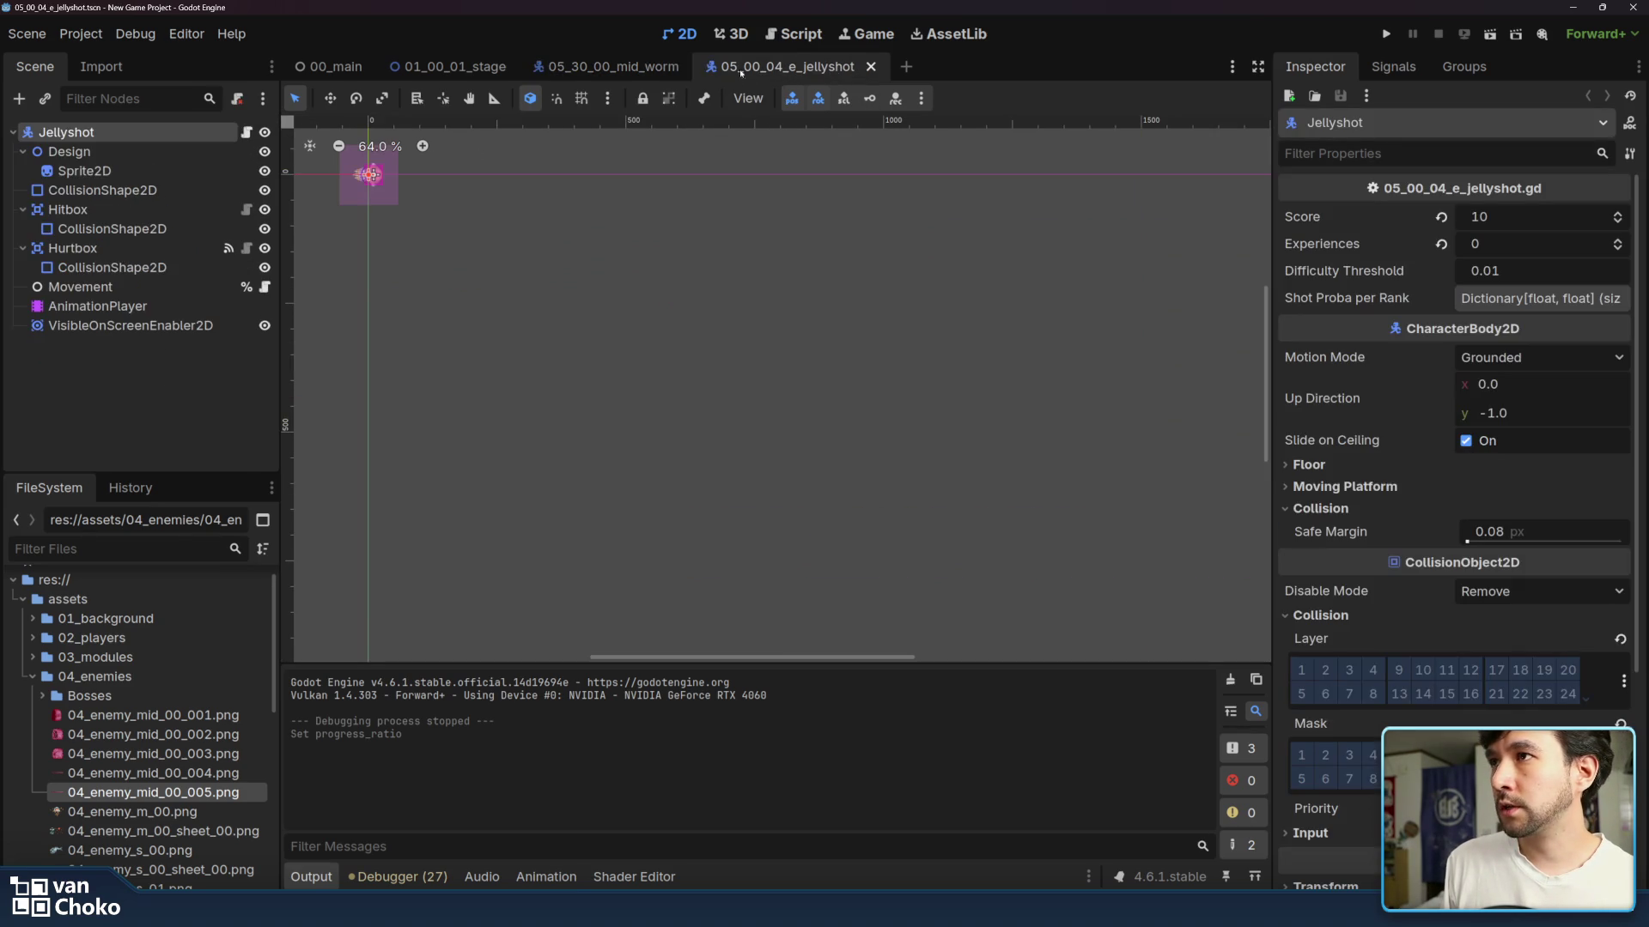
# - Scroll back and forth along the 01_00_01_stage level to review its layout
pyautogui.click(584, 67)
pyautogui.click(442, 66)
pyautogui.scroll(-2, 682, 213)
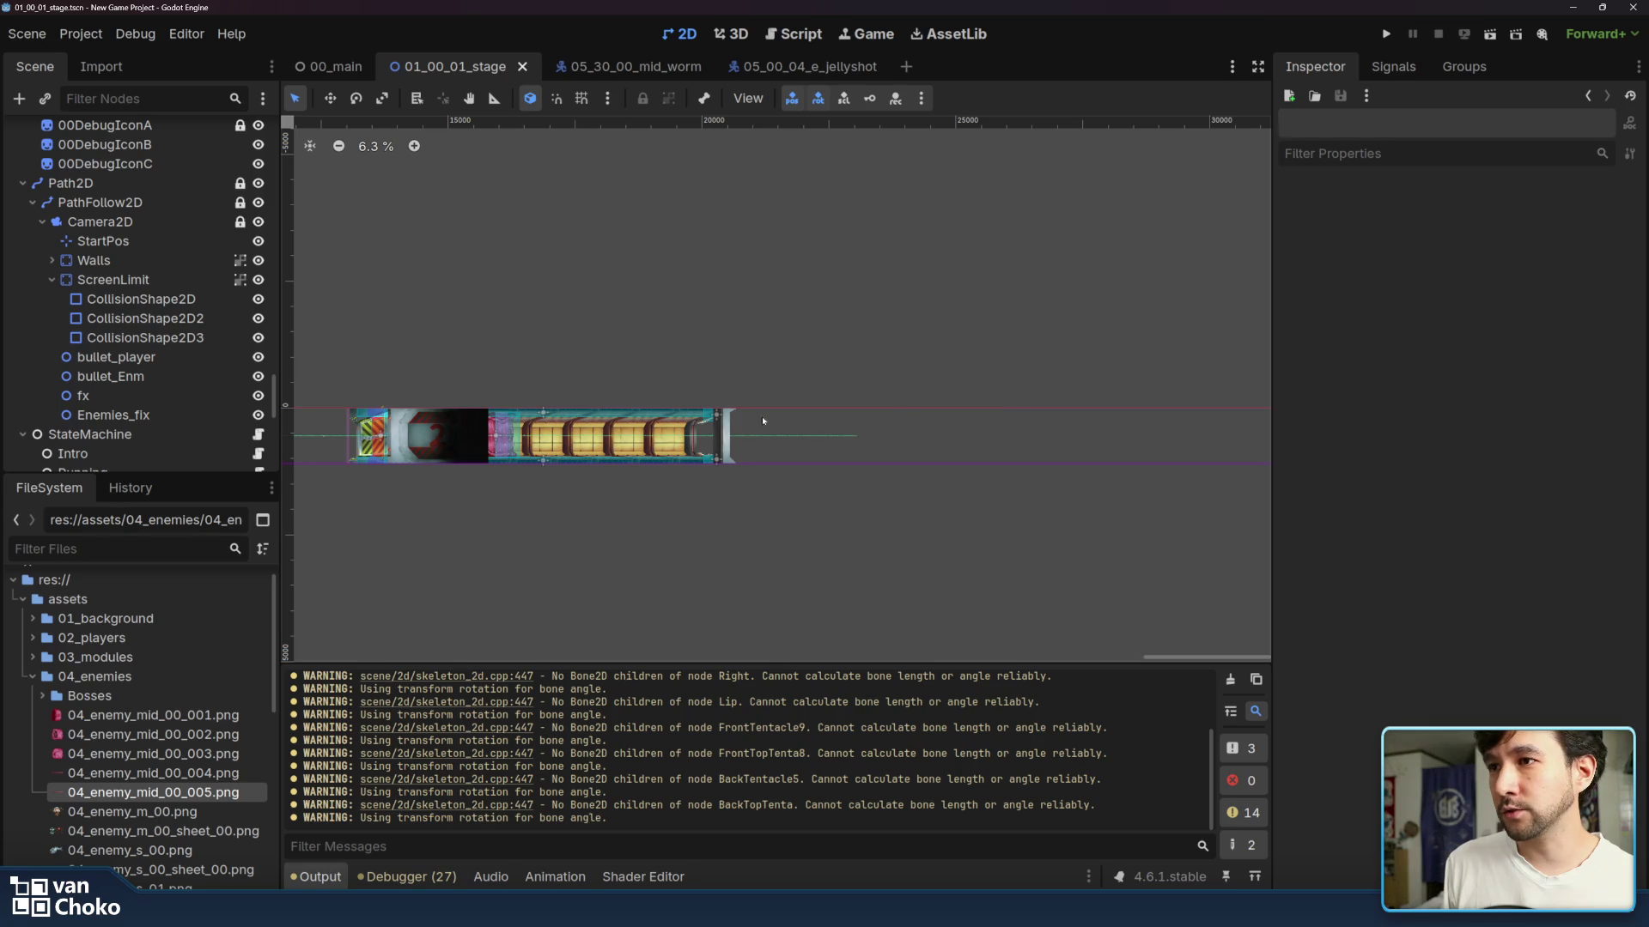
pyautogui.hscroll(3, 762, 421)
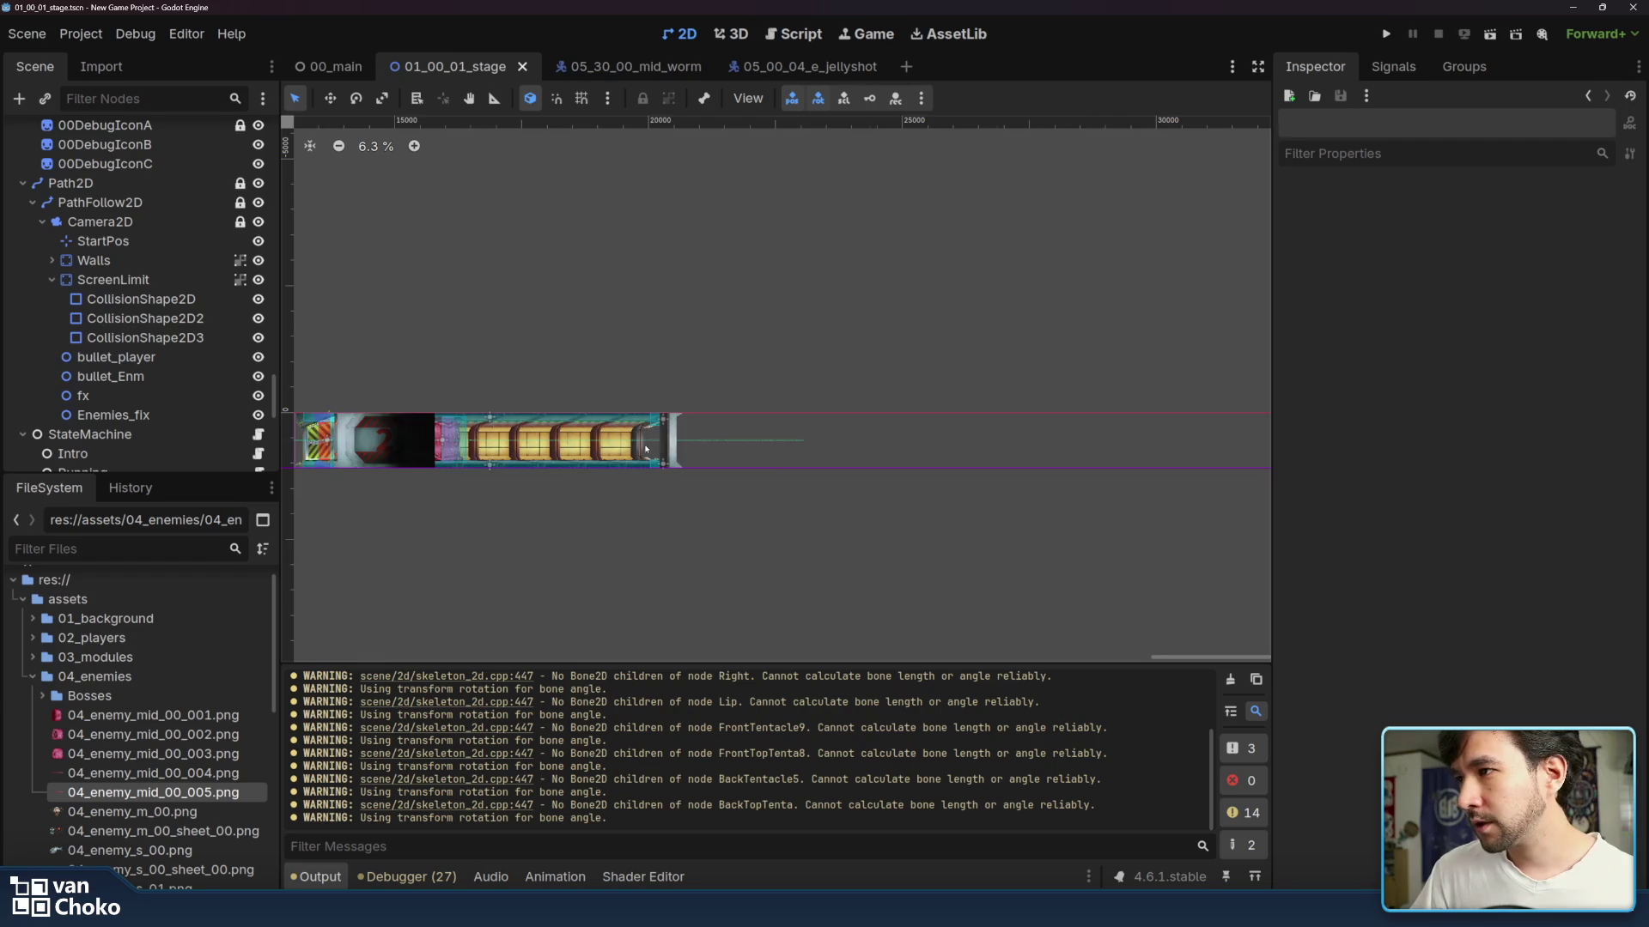
pyautogui.hscroll(-10, 645, 448)
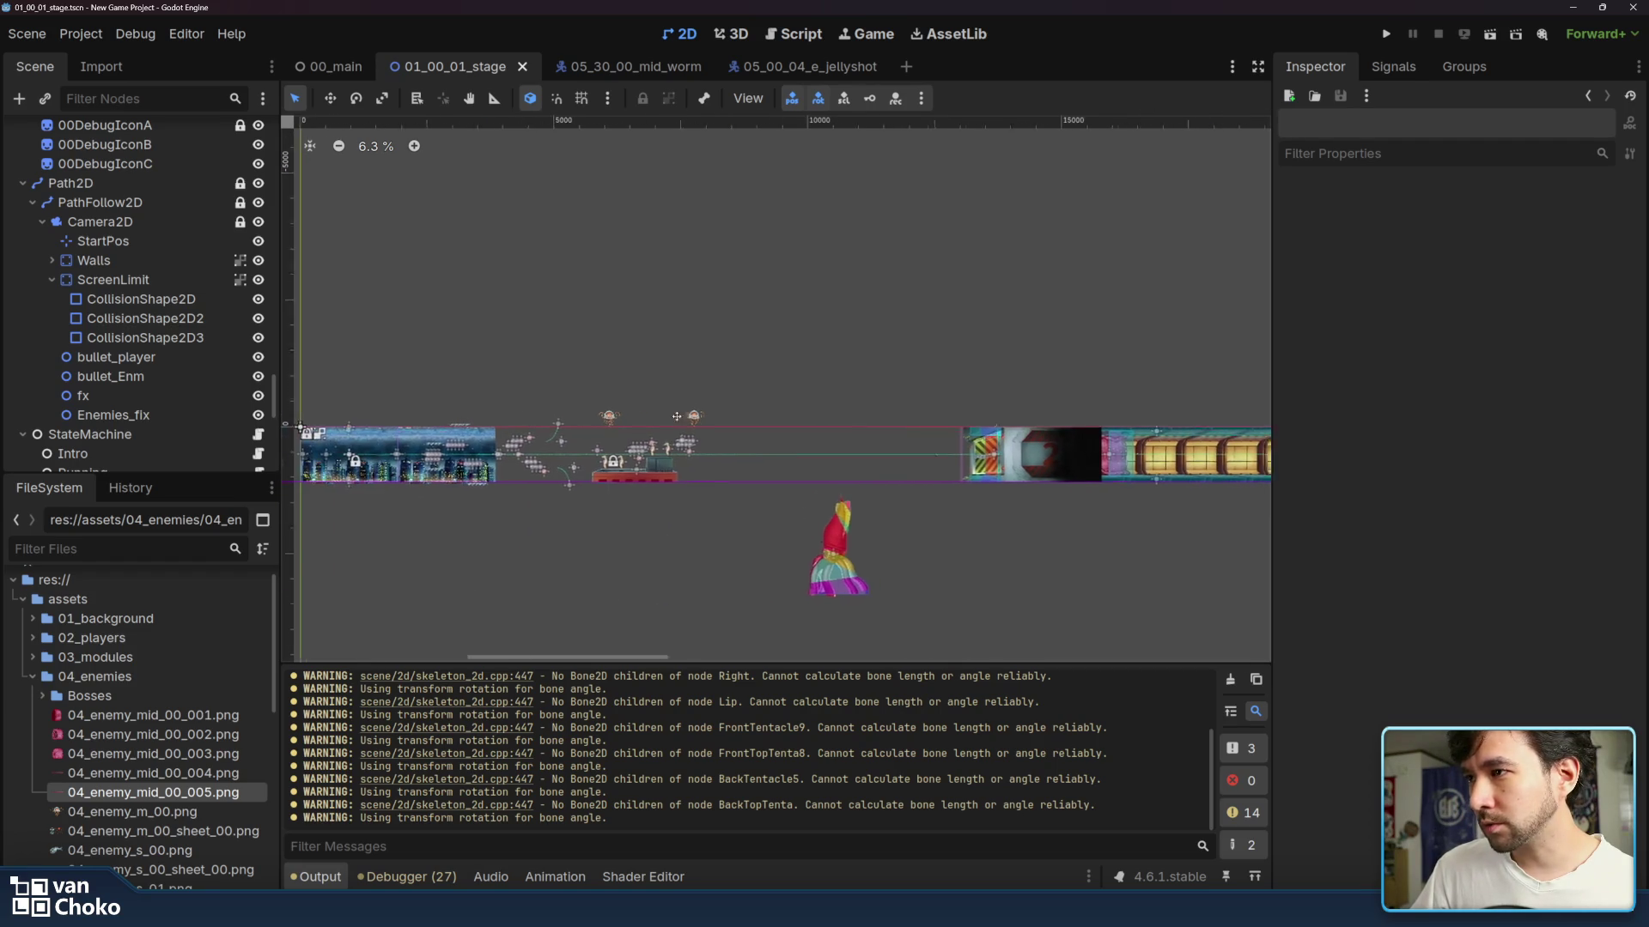
pyautogui.hscroll(12, 676, 416)
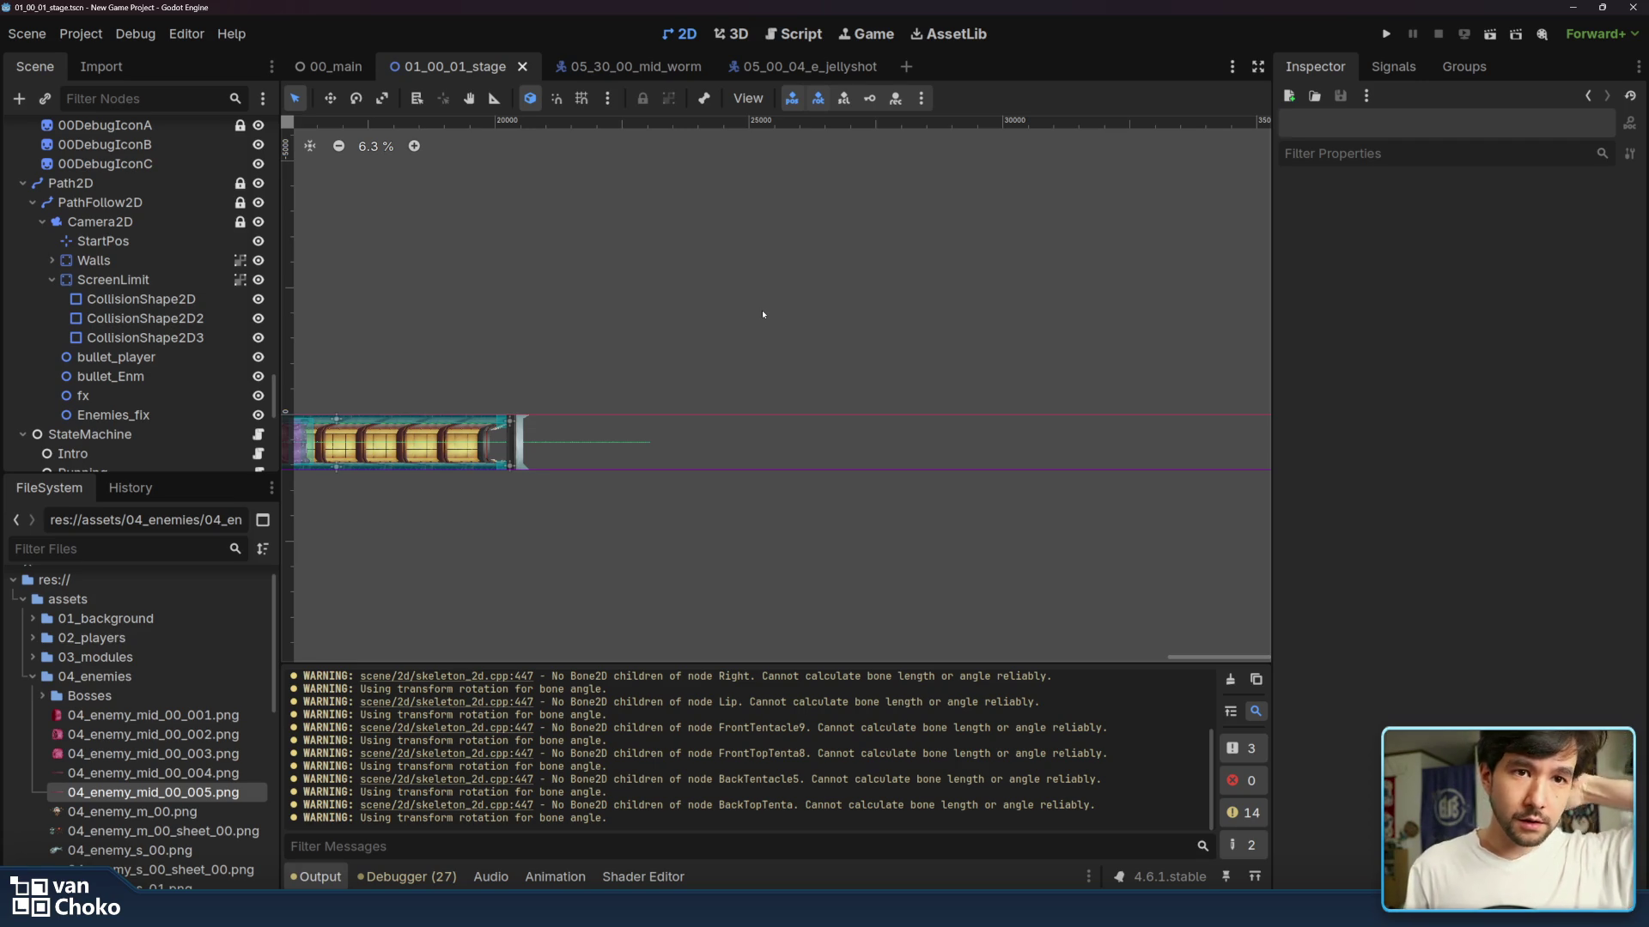
pyautogui.hscroll(-5, 472, 318)
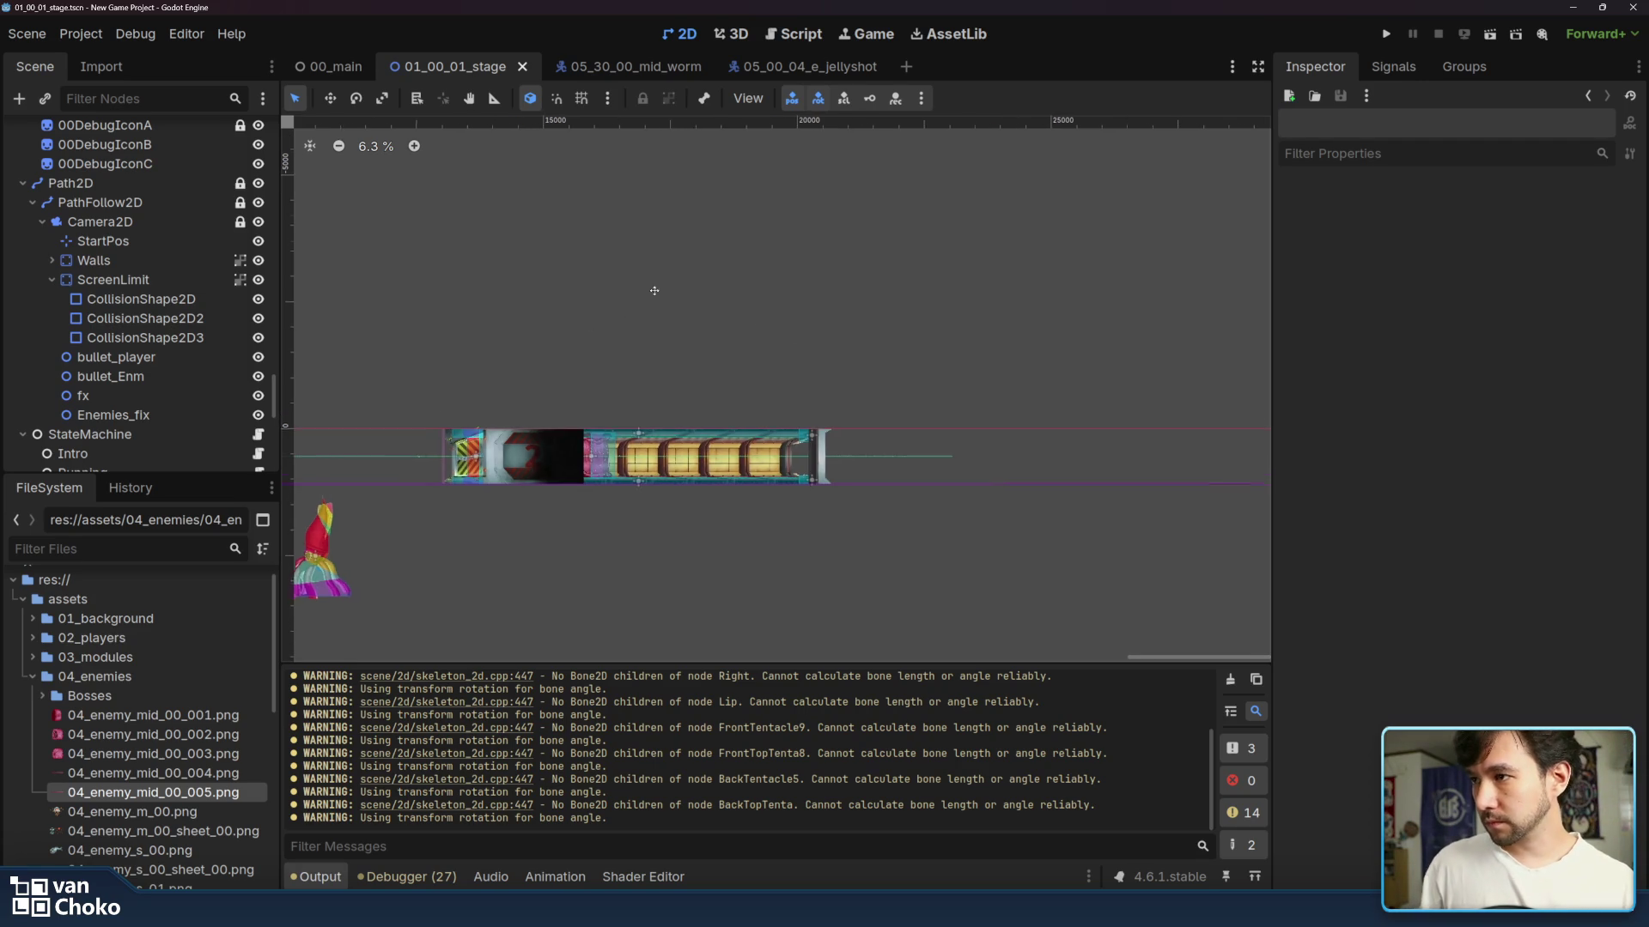
# - Return to the 05_30_00_mid_worm scene and move up the tree to ObjectPool
pyautogui.click(584, 66)
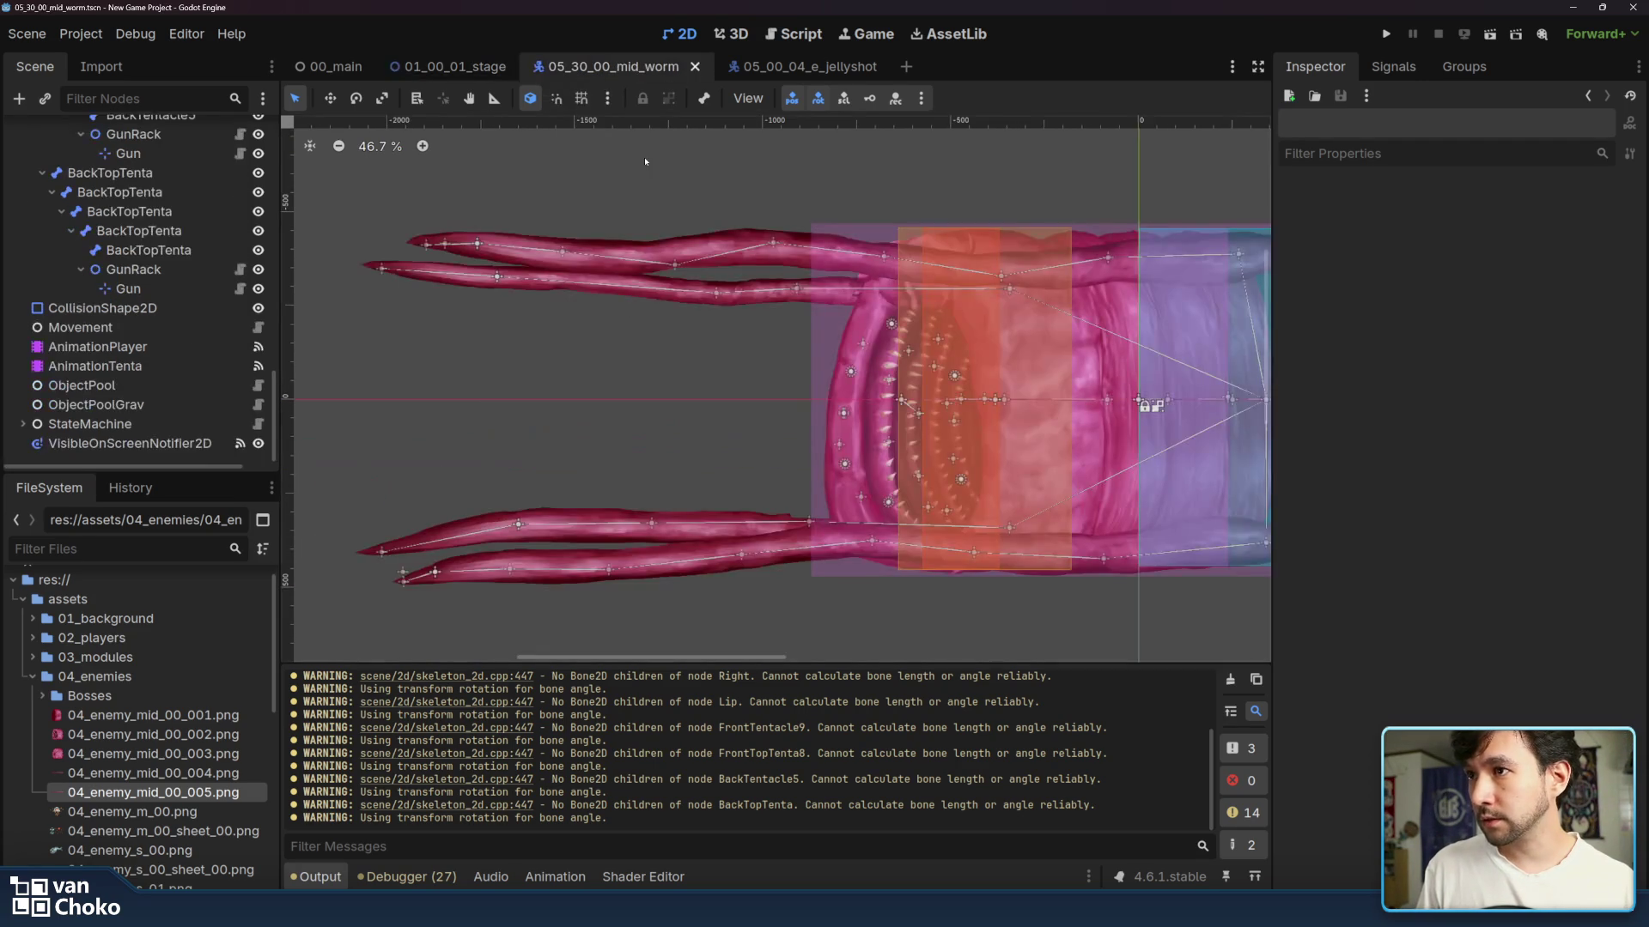
pyautogui.hscroll(5, 924, 201)
pyautogui.hscroll(-6, 1085, 210)
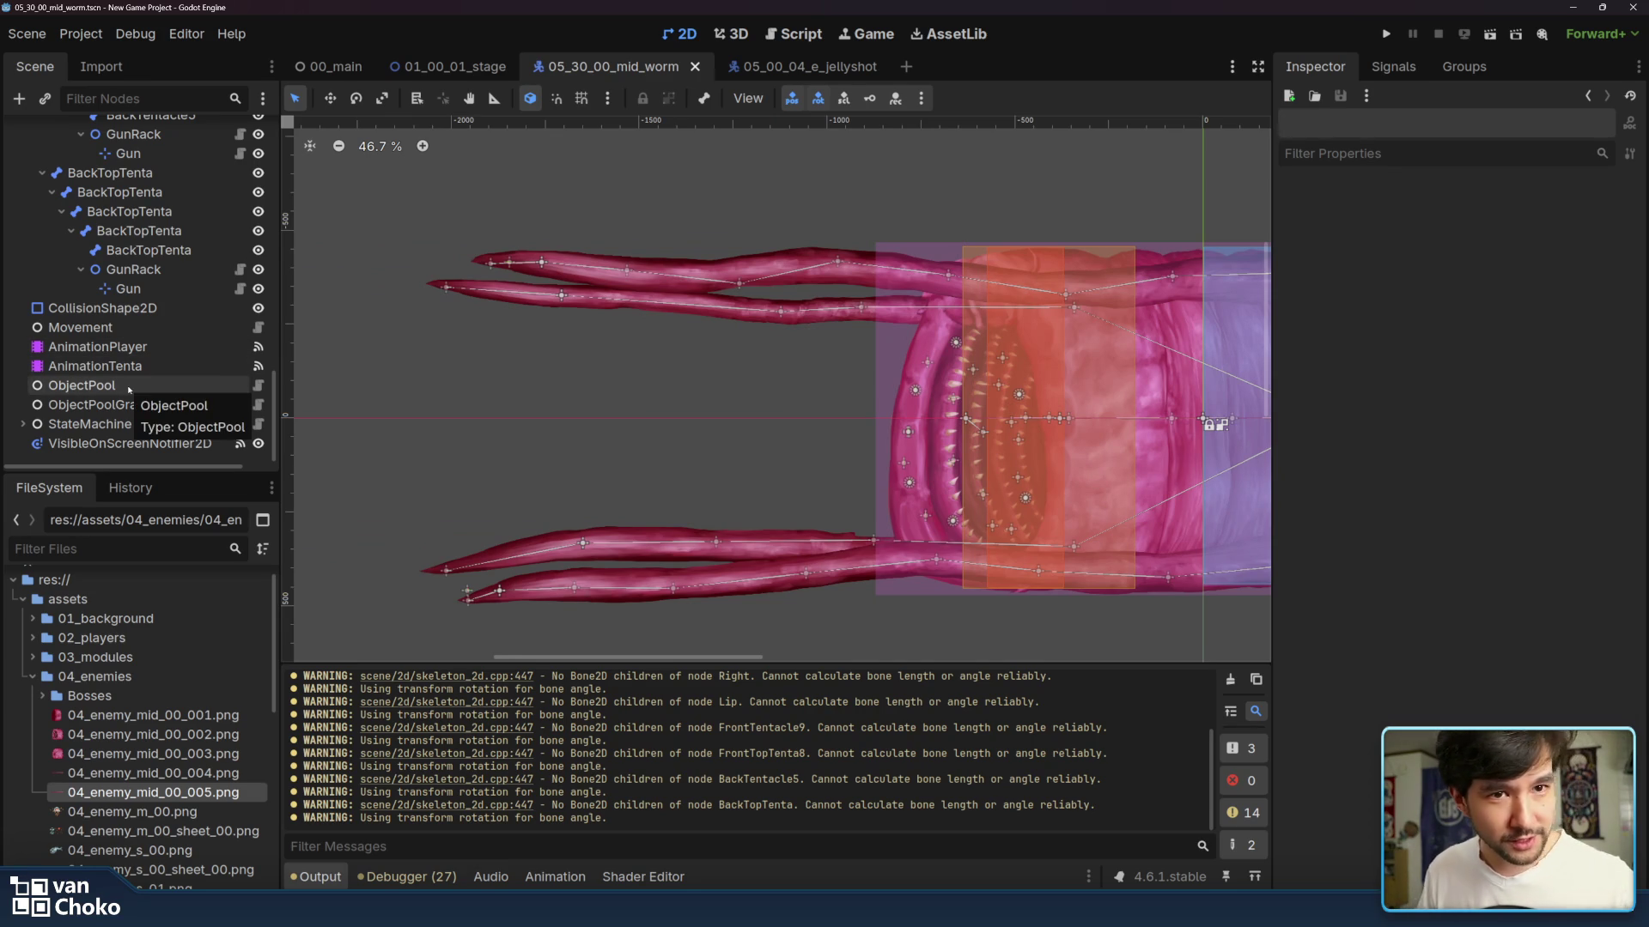
pyautogui.press('Up')
pyautogui.press('Up')
pyautogui.press('Up')
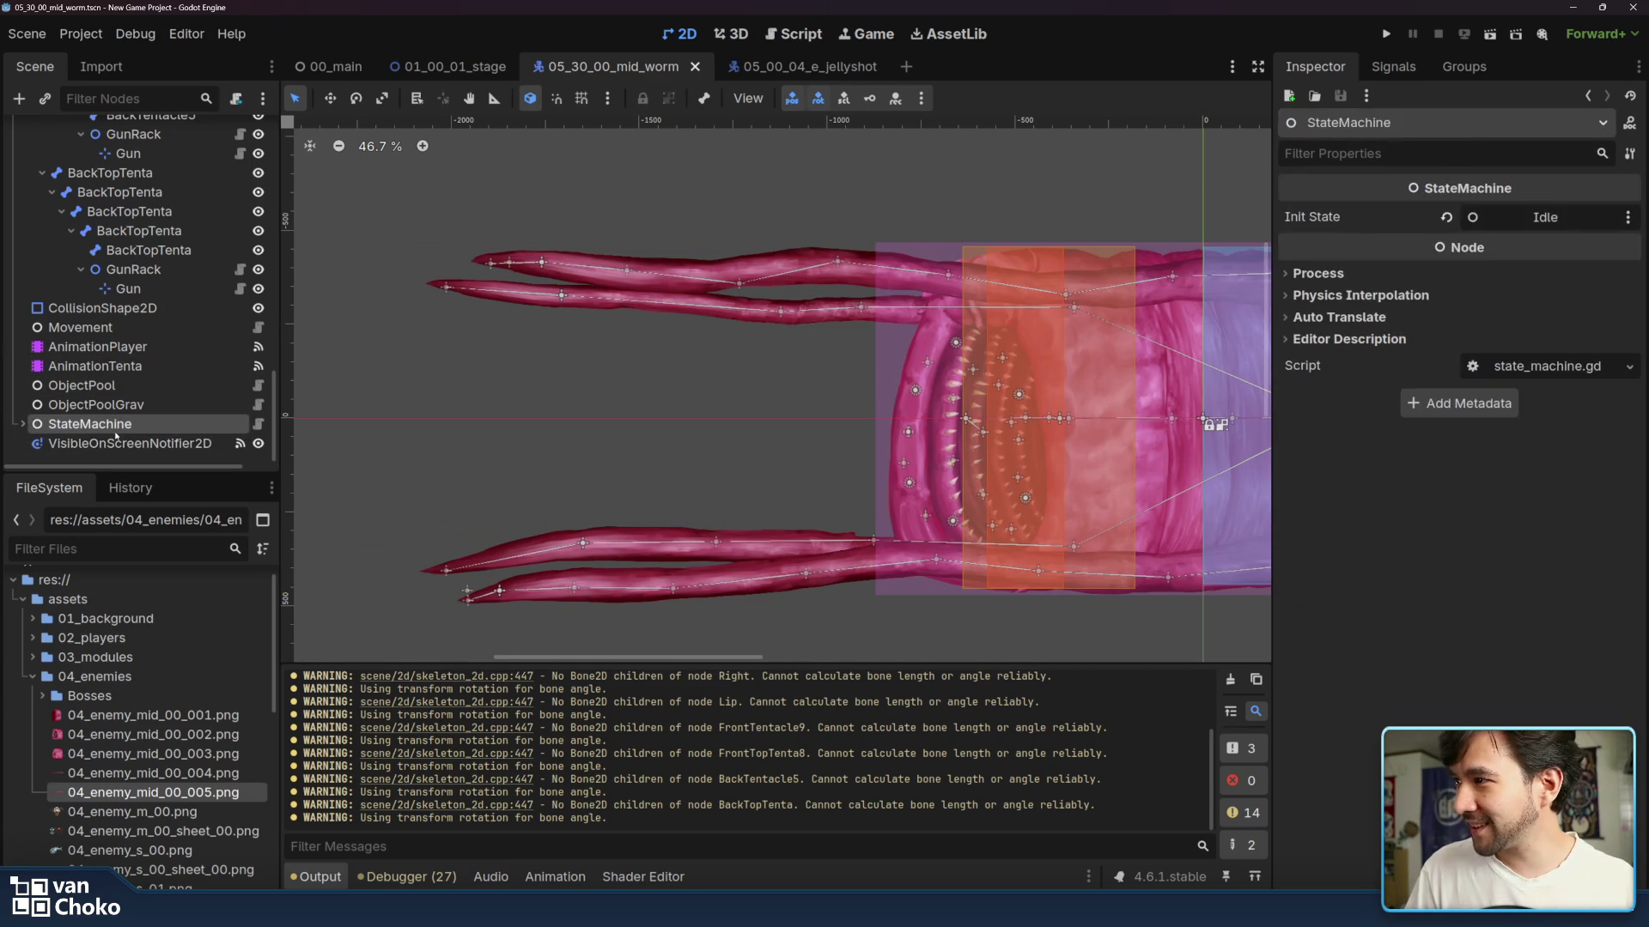
pyautogui.scroll(10, 125, 394)
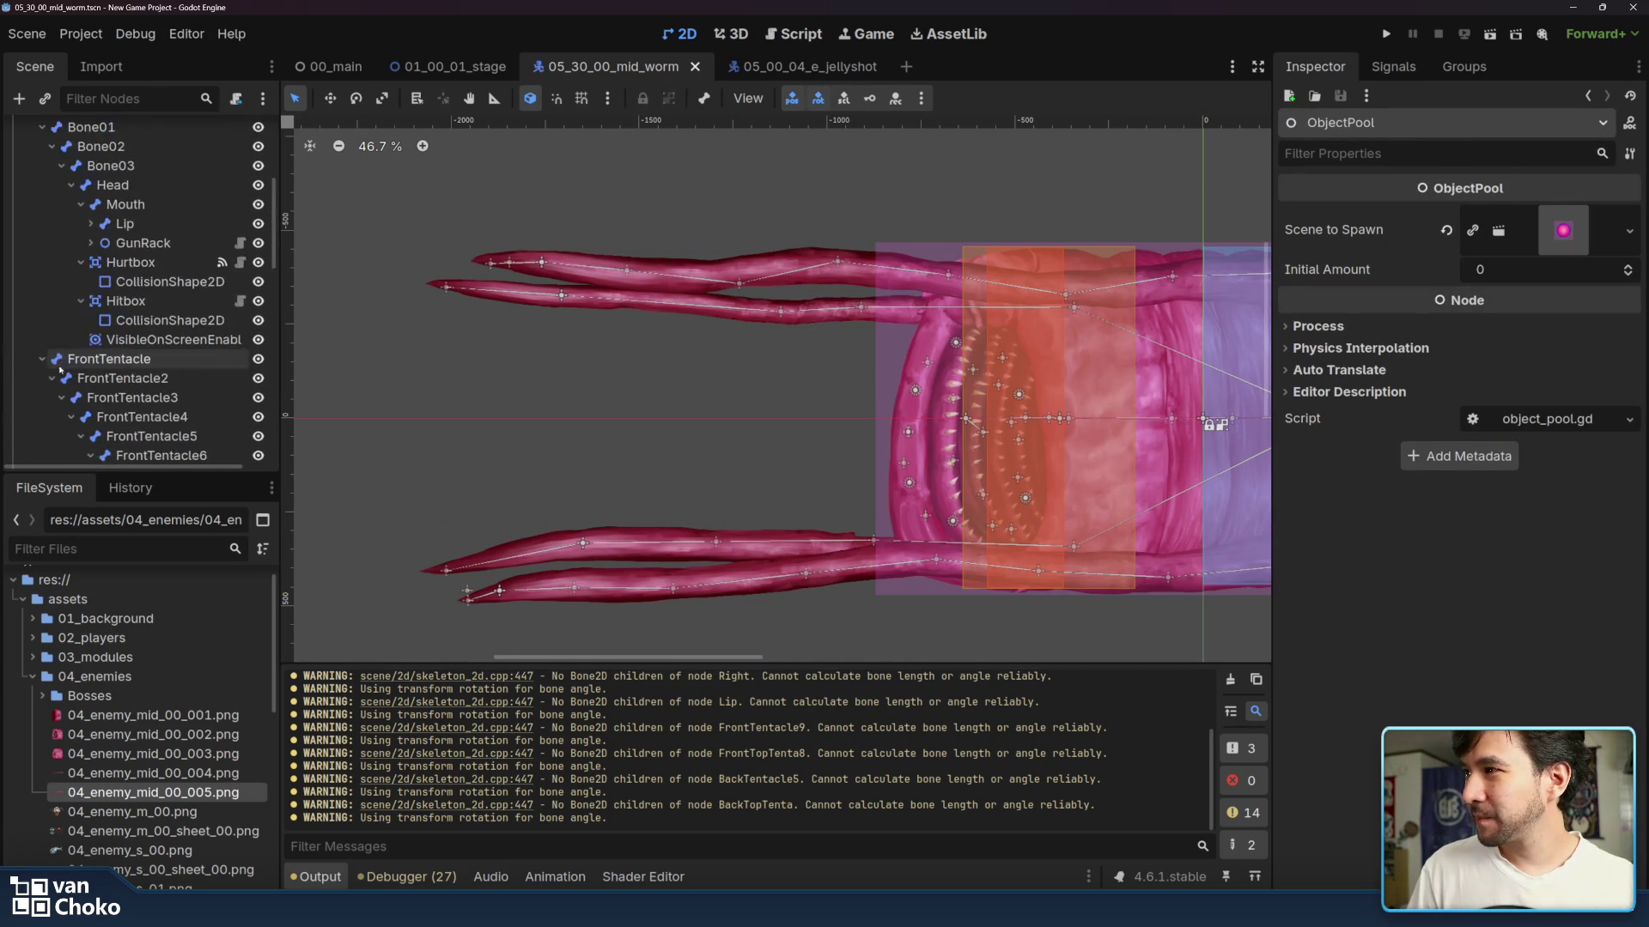
# - Collapse the FrontTentacle, FrontTopTenta and remaining tentacle branches in the Scene dock
pyautogui.click(41, 359)
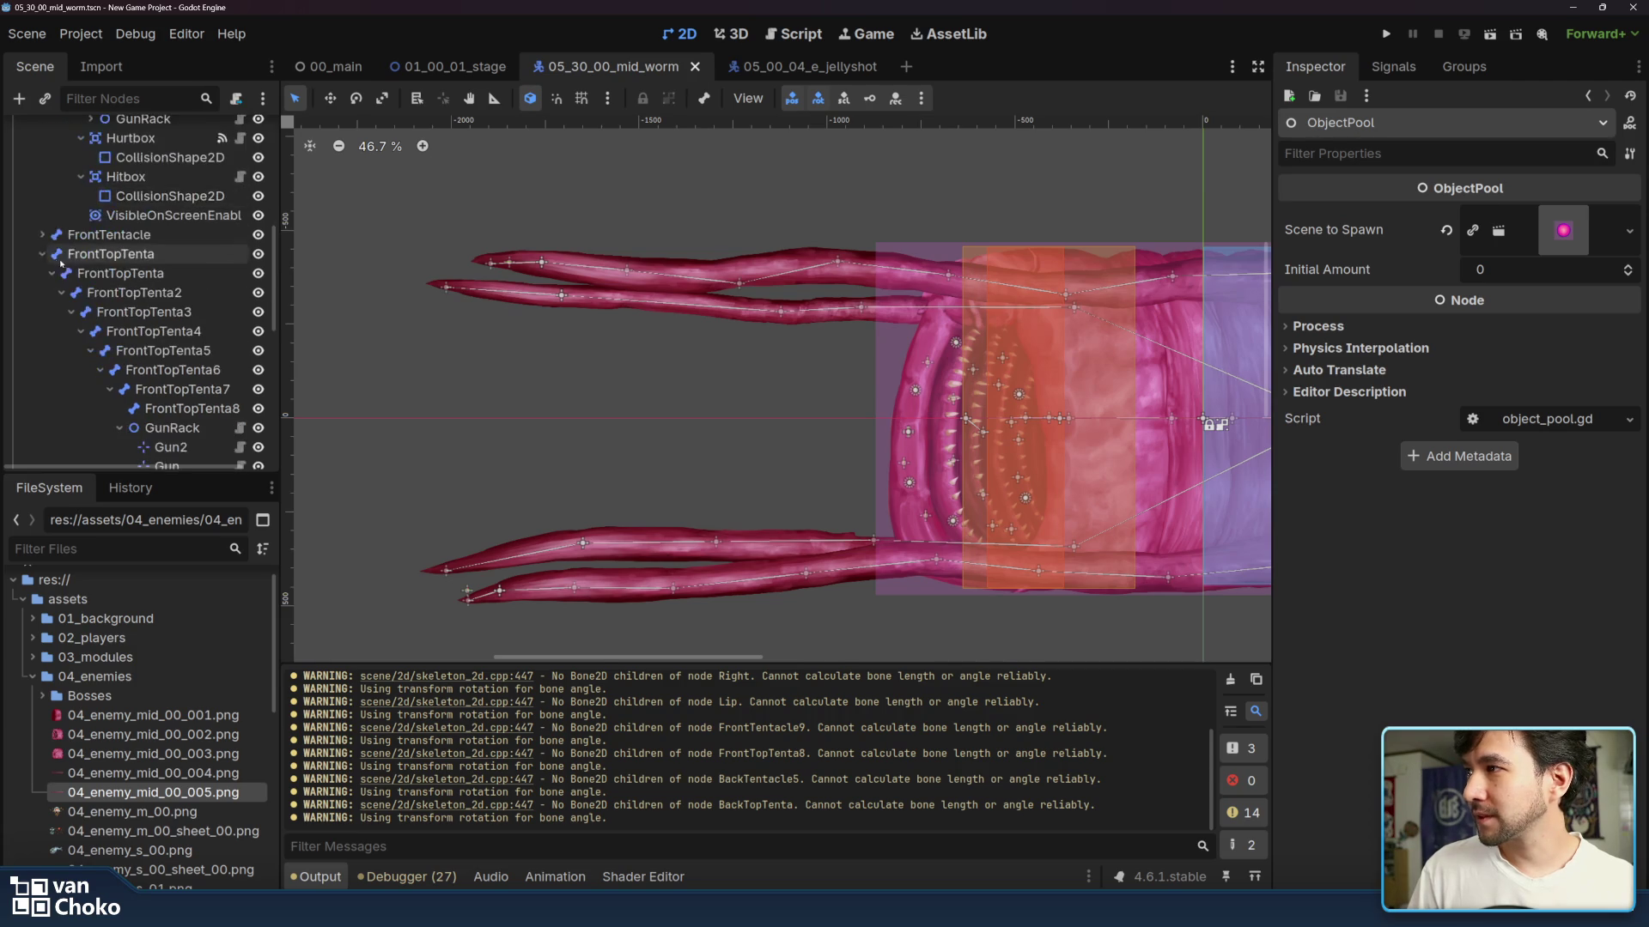
pyautogui.click(42, 255)
pyautogui.click(42, 273)
pyautogui.click(42, 293)
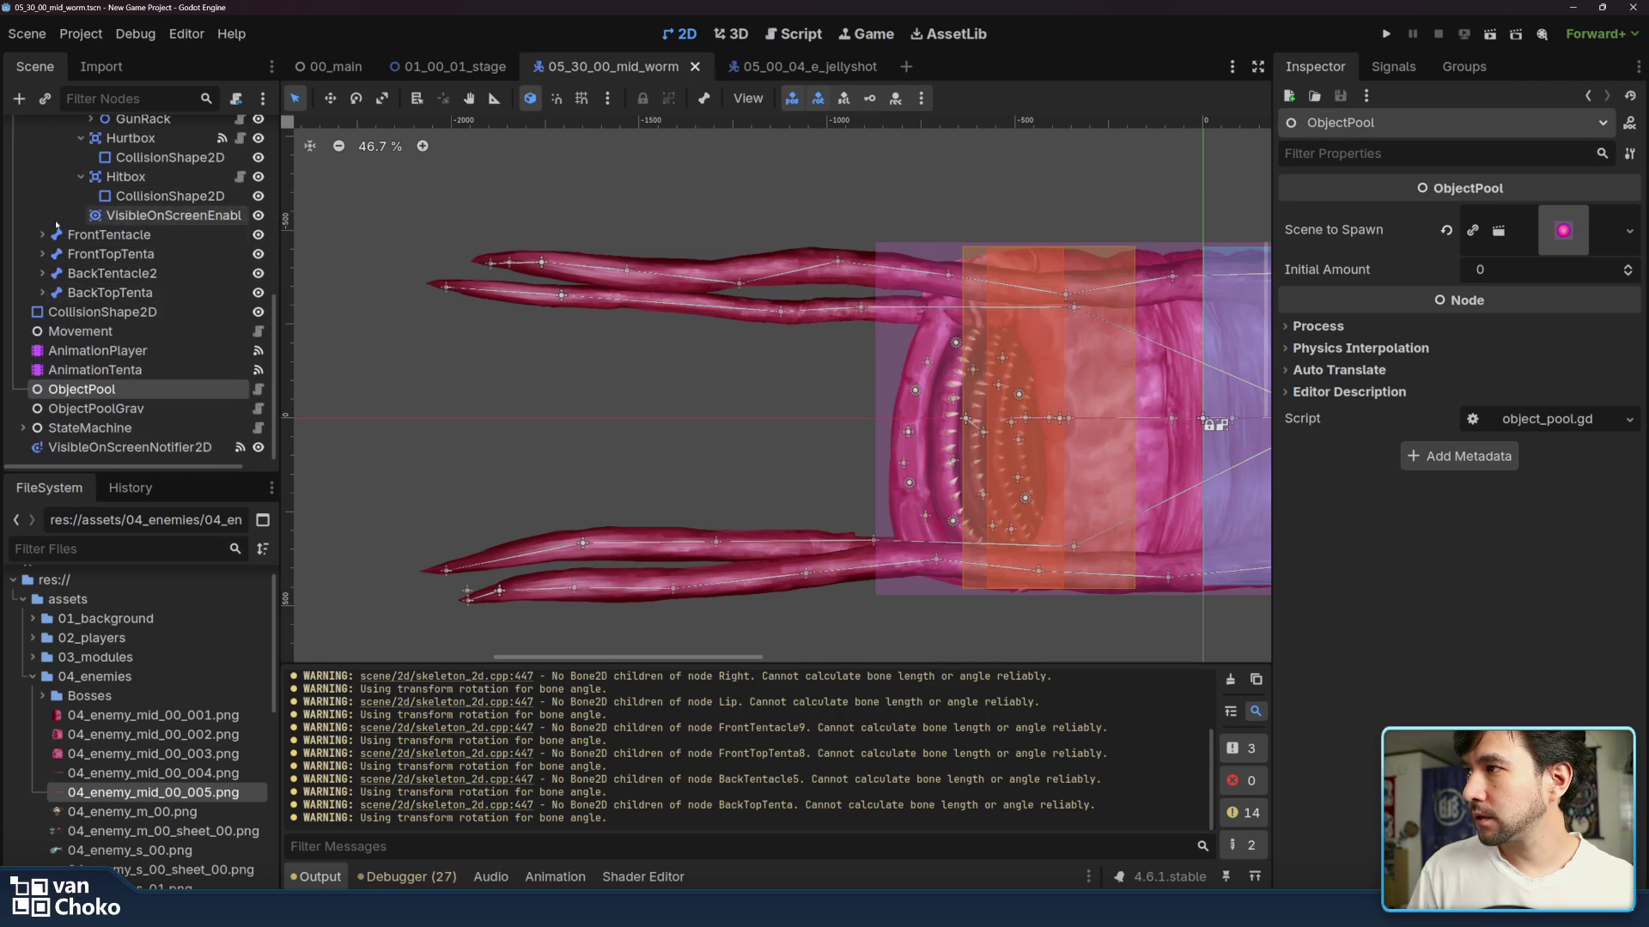
# - Collapse the Bone00, Skeleton2D and Design branches, leaving no node selected
pyautogui.scroll(3, 55, 241)
pyautogui.click(32, 232)
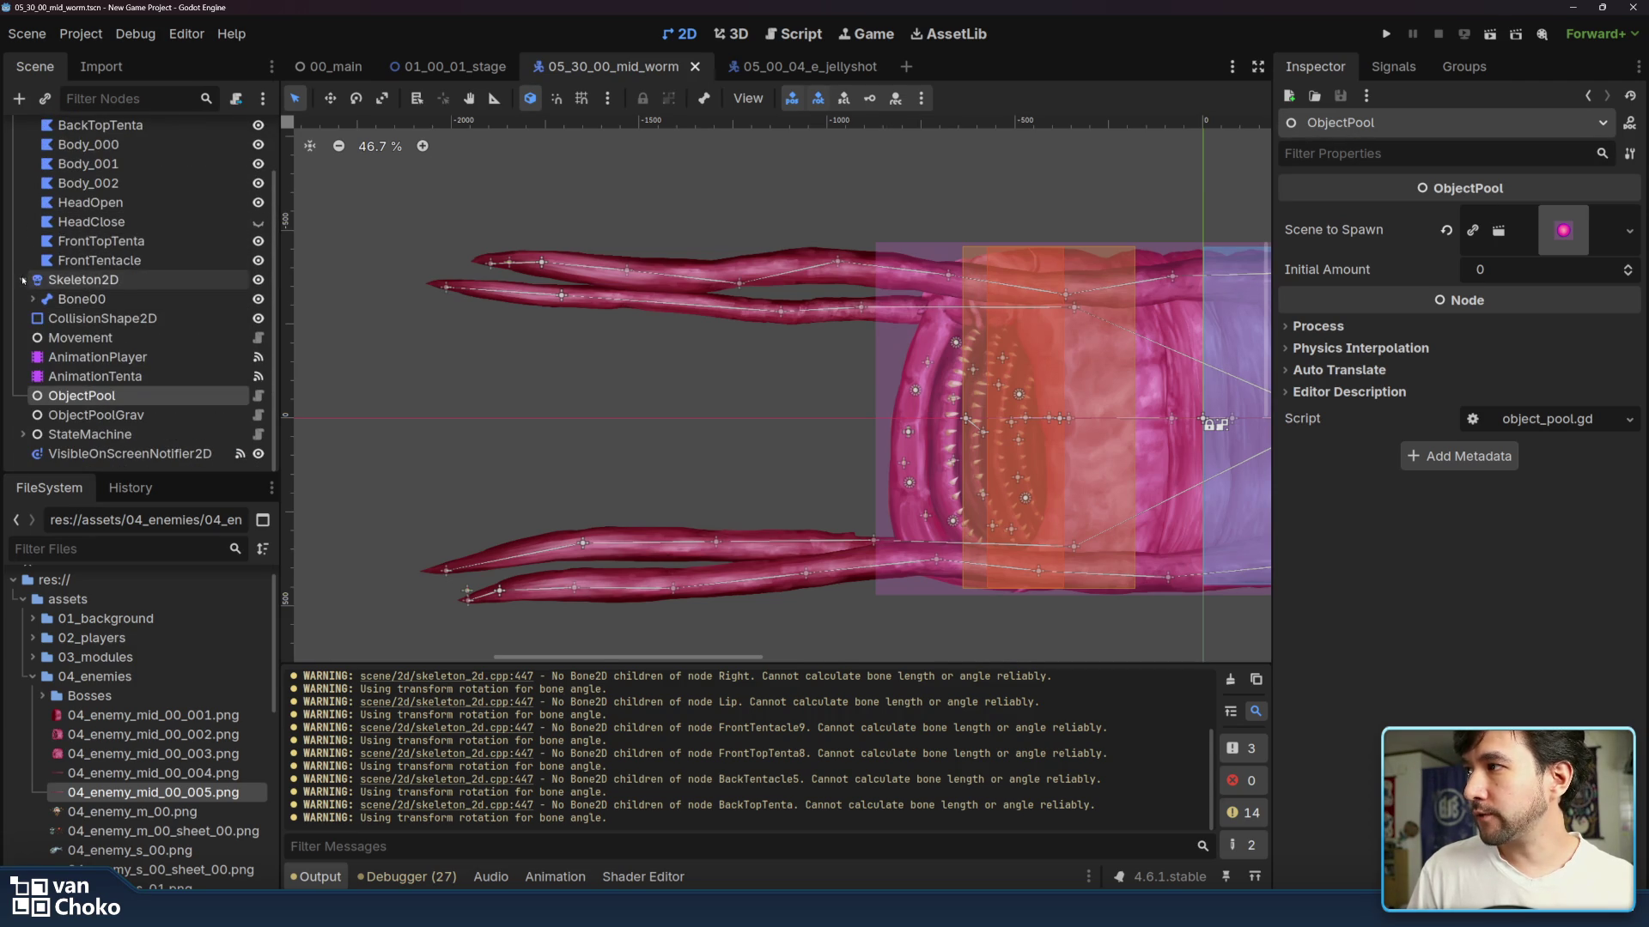
pyautogui.click(23, 281)
pyautogui.scroll(2, 88, 269)
pyautogui.click(64, 151)
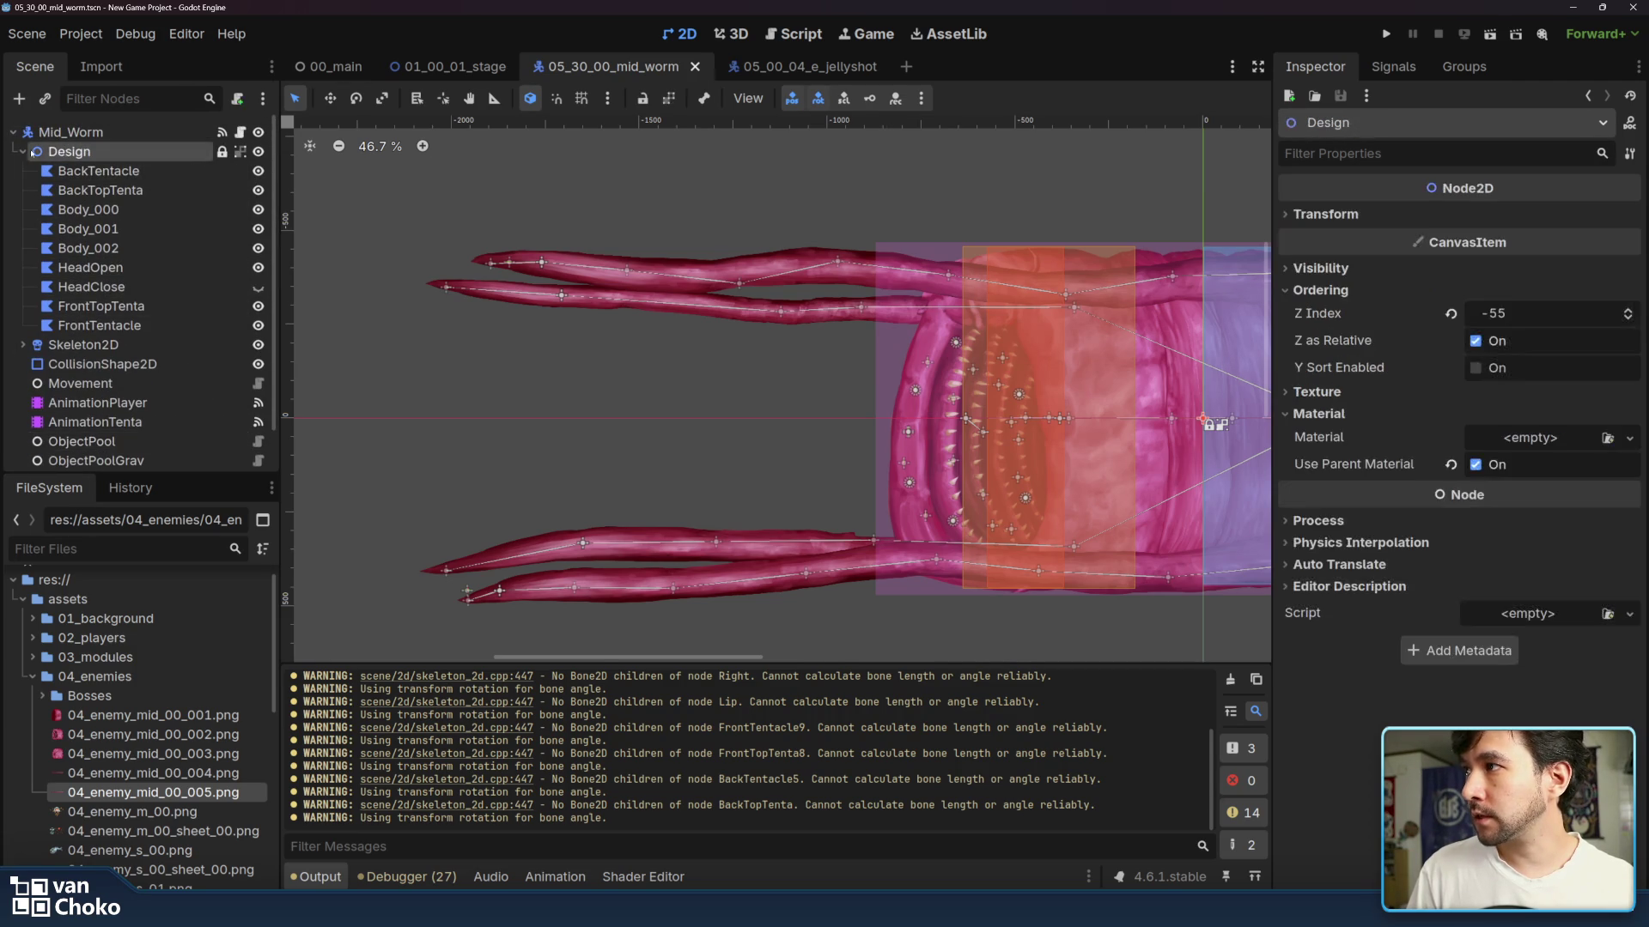
pyautogui.click(23, 151)
pyautogui.click(498, 246)
pyautogui.hscroll(5, 575, 193)
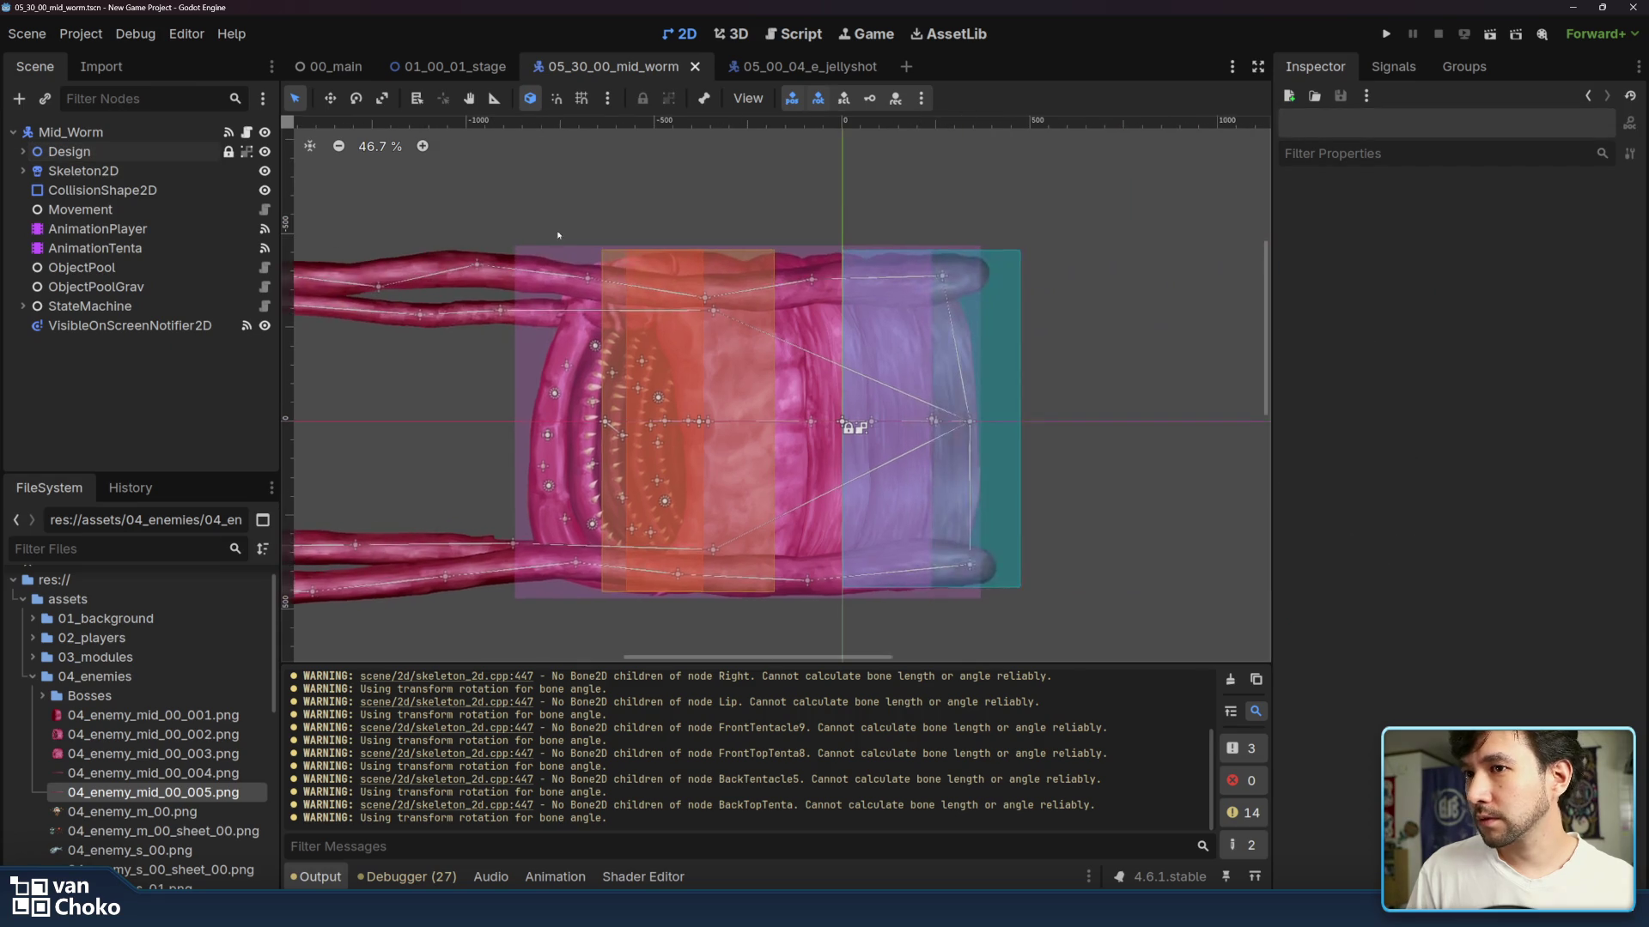